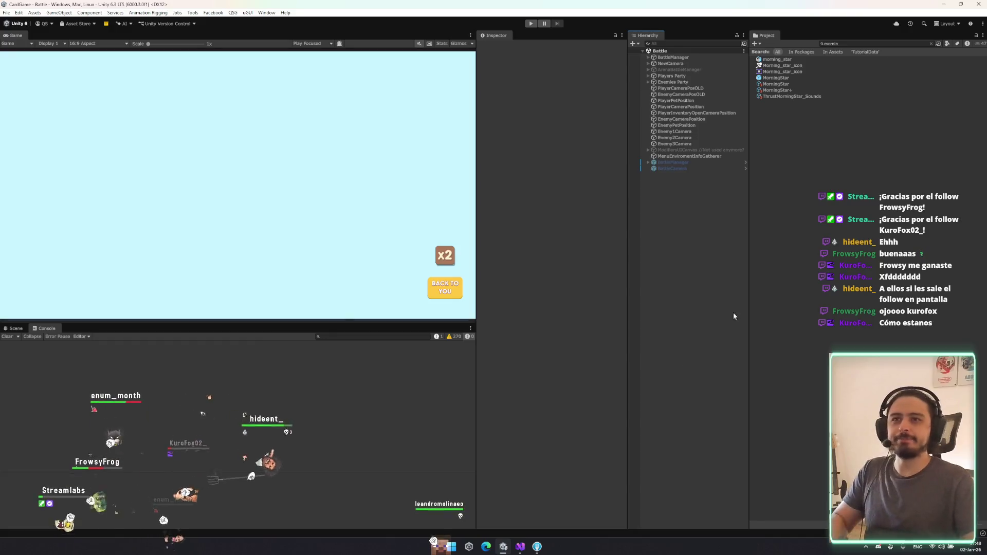
# Step: Clear the Project window search so all assets show, and shorten the Game view slightly
pyautogui.click(933, 43)
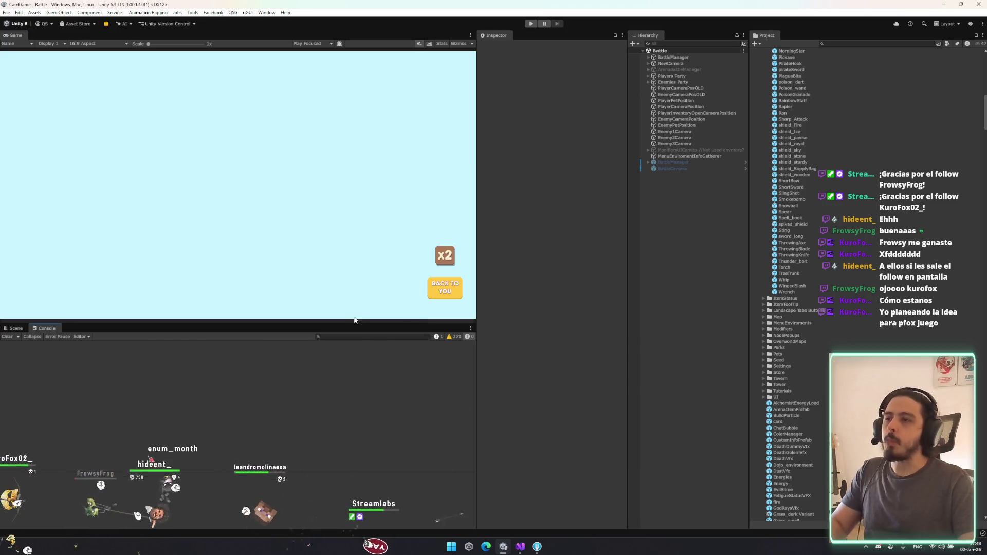
pyautogui.moveTo(363, 324); pyautogui.dragTo(362, 314)
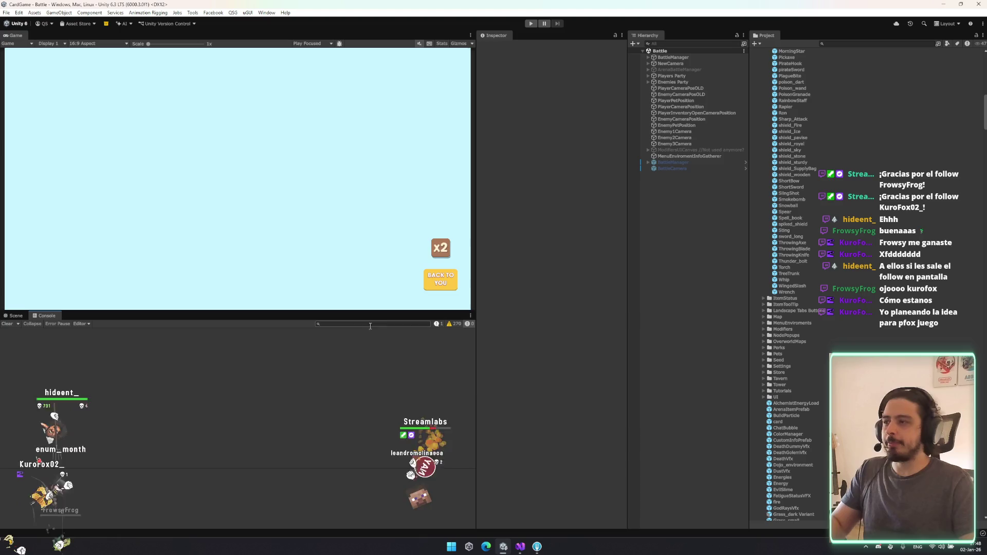
pyautogui.moveTo(537, 547)
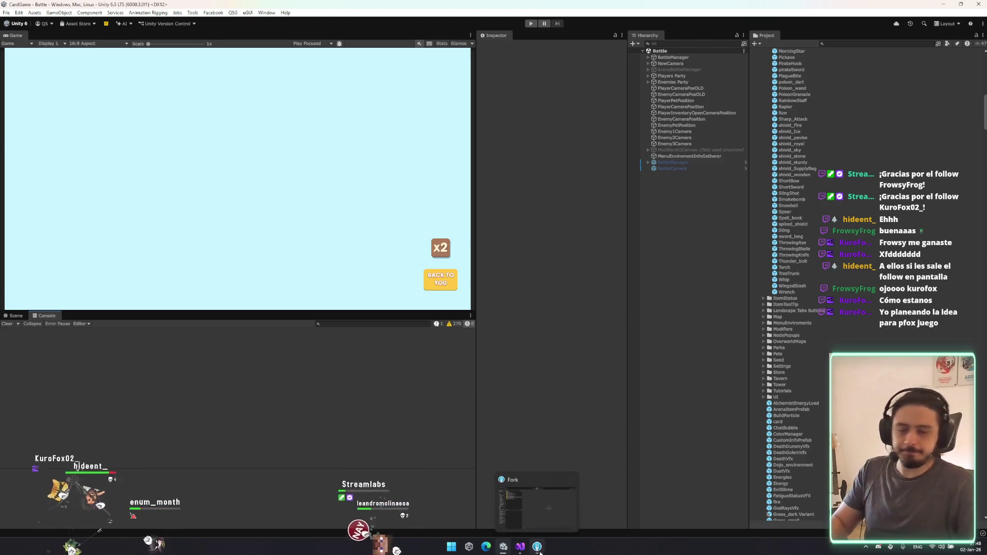
# Step: Review the OnEnemySelected turn checks in BattleUIManager.cs, then enter Play mode in Unity
pyautogui.click(520, 548)
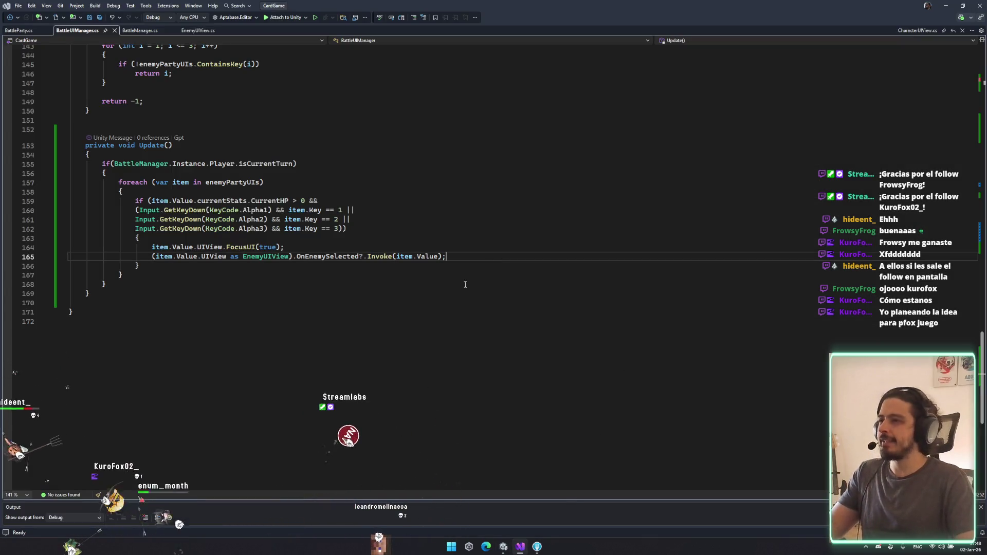
pyautogui.scroll(12, 443, 307)
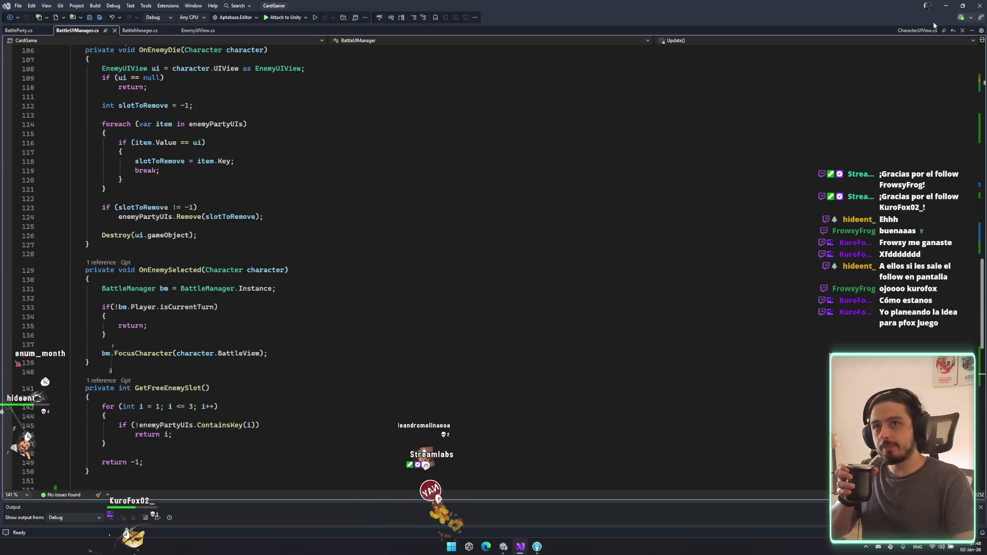
pyautogui.click(944, 6)
pyautogui.click(533, 24)
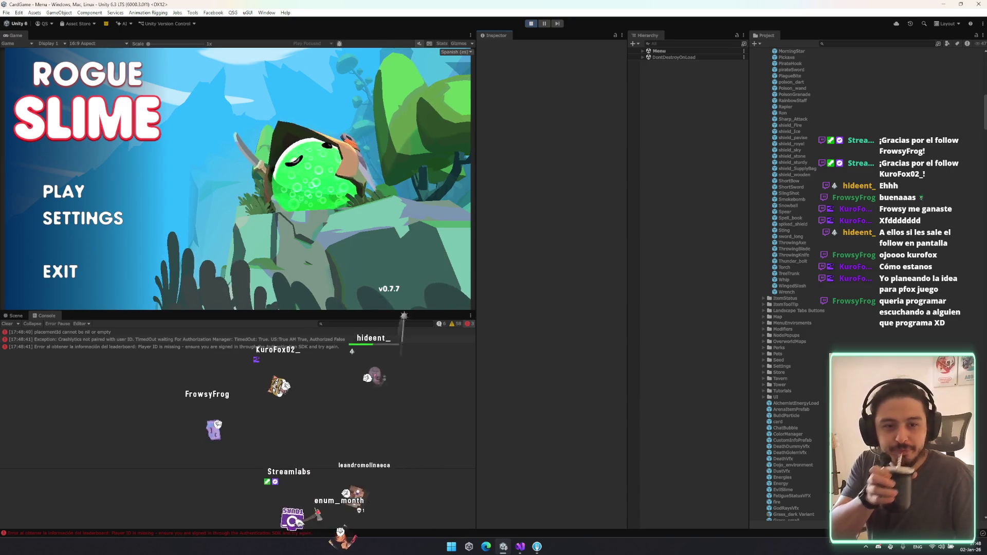
# Step: Start the game from the main menu, inspect the Energies prefab, and clear the Console log
pyautogui.click(61, 195)
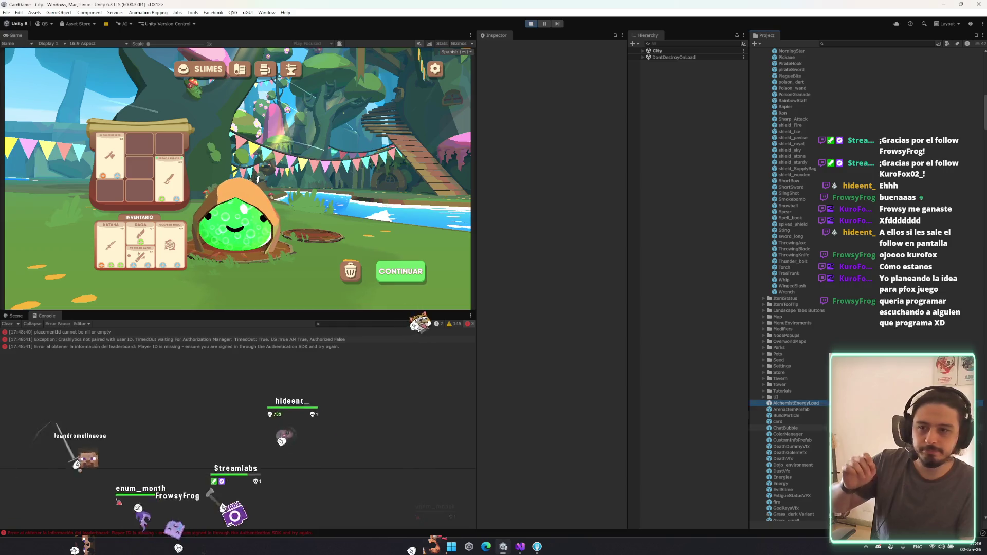
pyautogui.click(783, 478)
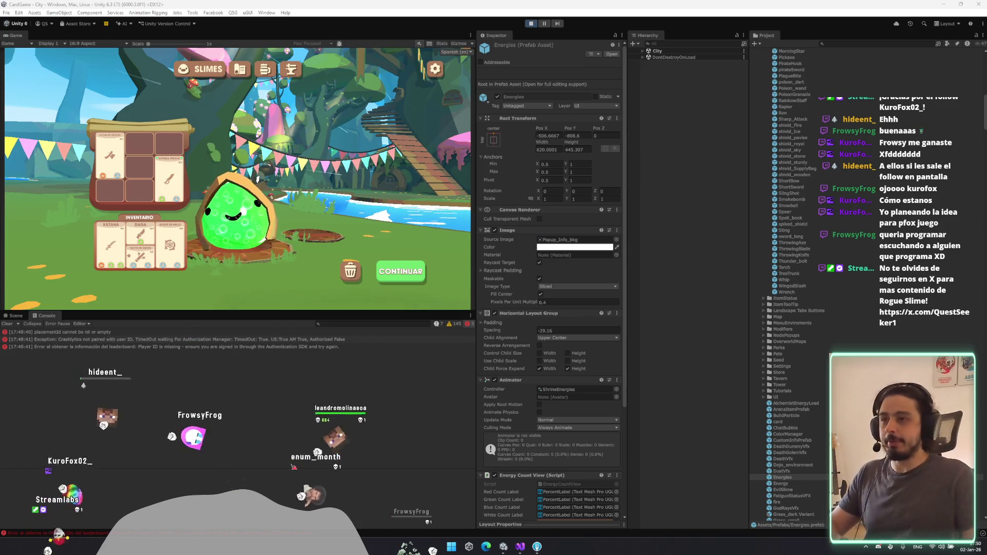
pyautogui.click(7, 324)
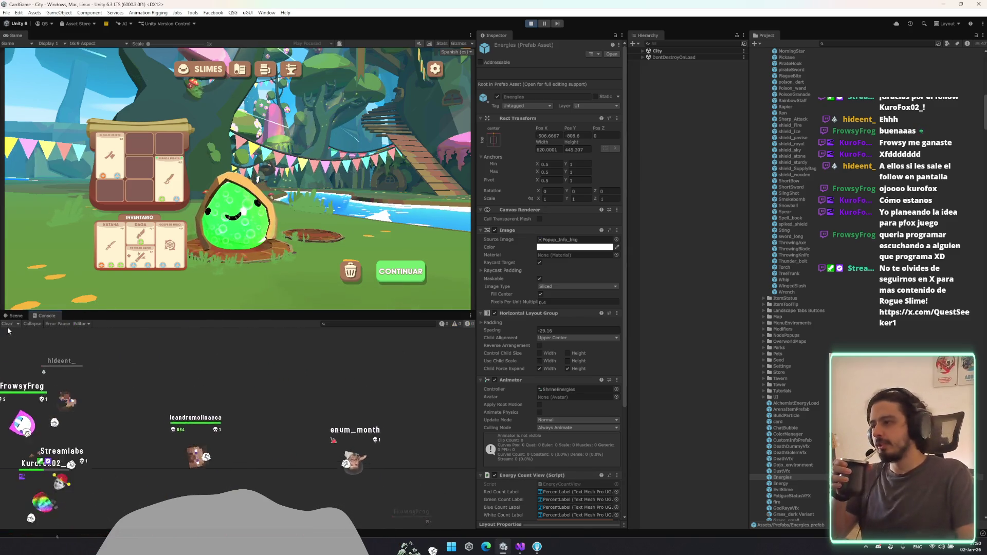
# Step: Continue from the City to the map and accept the fight against three enemies
pyautogui.click(411, 278)
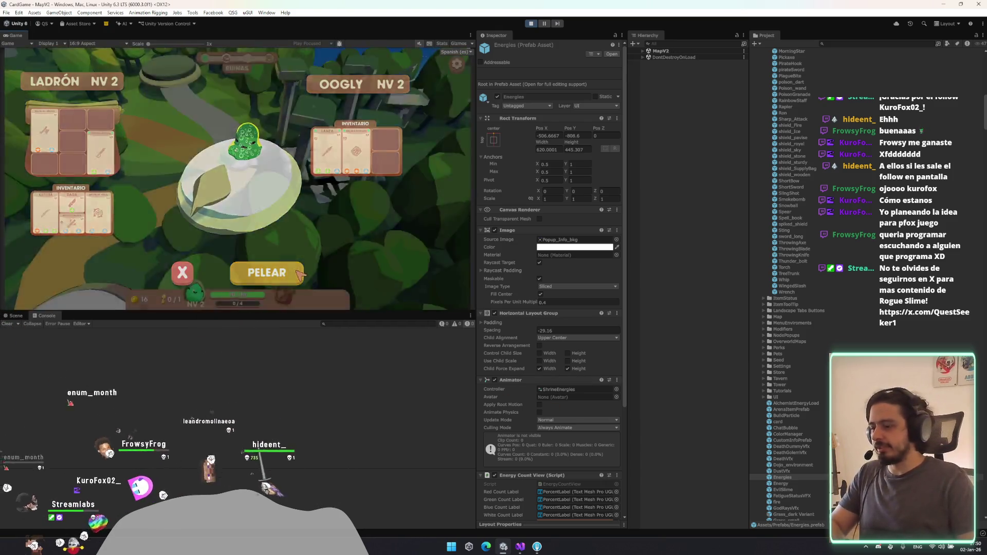
pyautogui.click(297, 272)
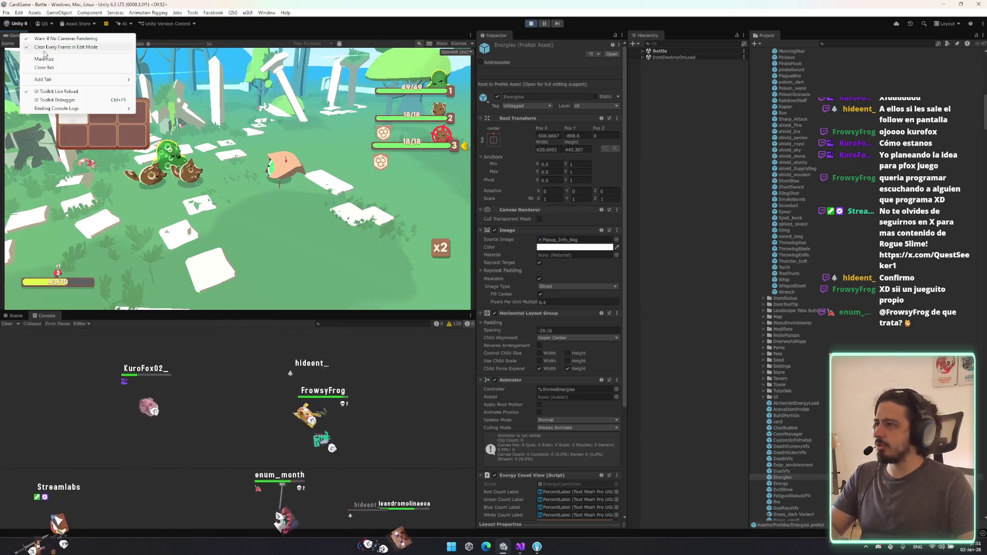
# Step: Maximize the Game view, put an energy orb on the DAGA card, and switch to the browser
pyautogui.click(44, 59)
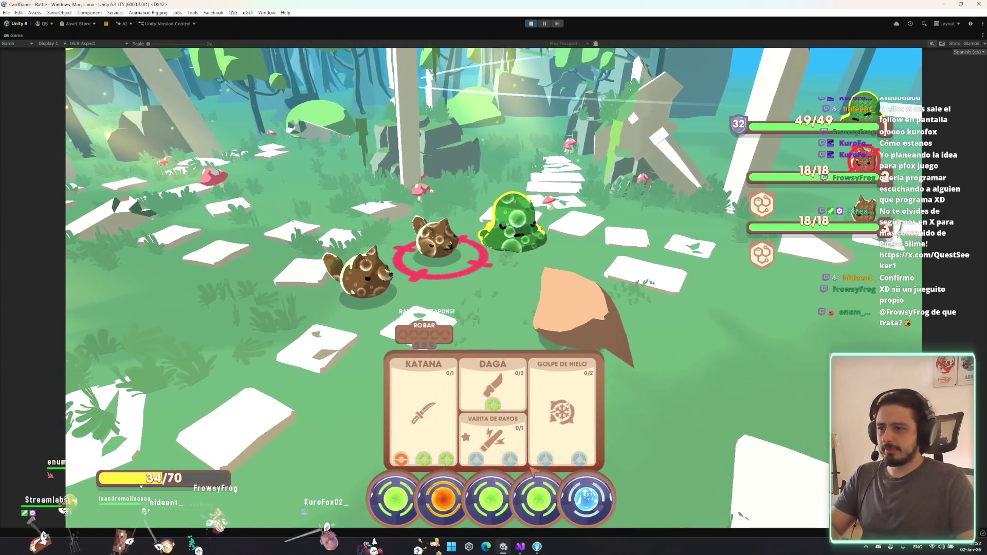
pyautogui.moveTo(491, 502)
pyautogui.mouseDown()
pyautogui.moveTo(471, 417)
pyautogui.moveTo(495, 477)
pyautogui.mouseUp()
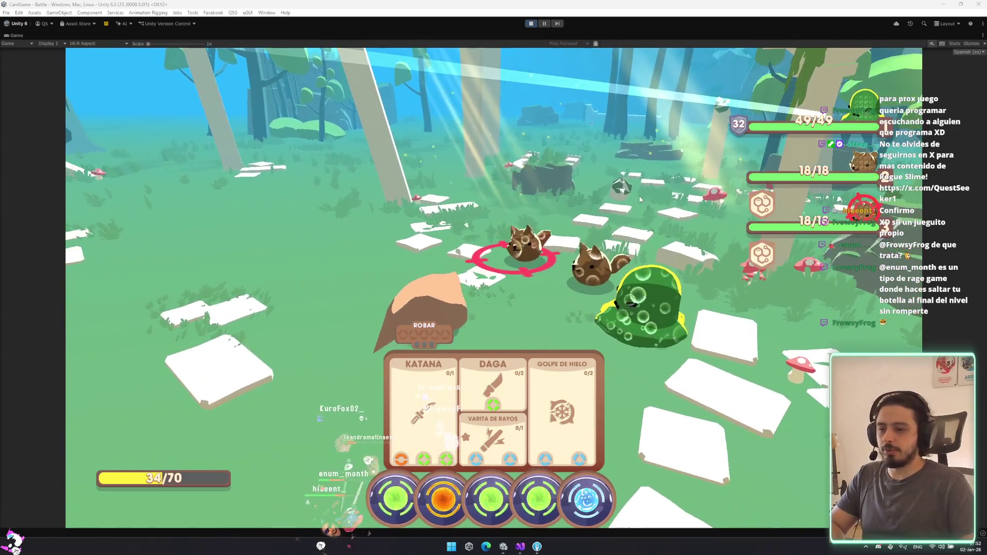
pyautogui.hotkey('alt', 'Tab')
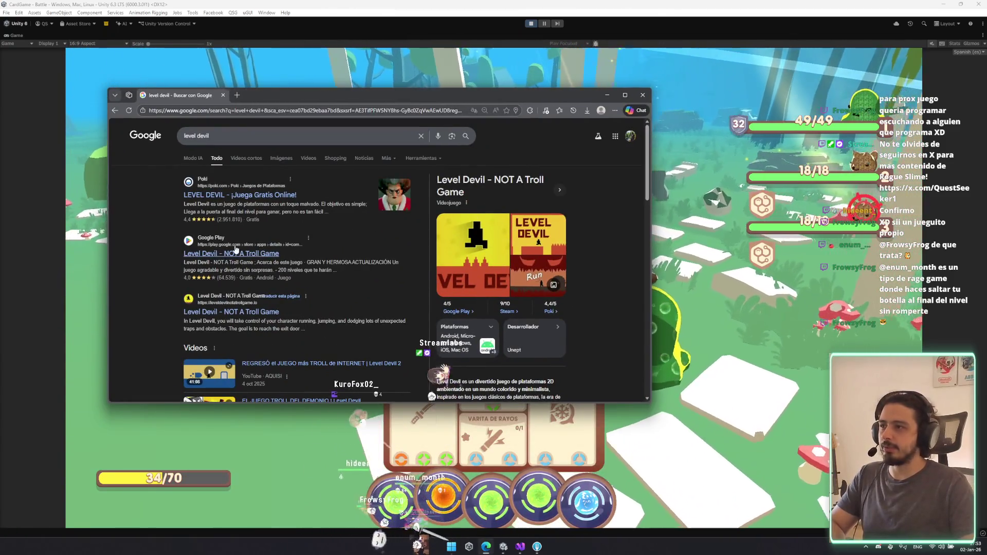
# Step: Open Level Devil's Google Play page and view its gameplay screenshots enlarged
pyautogui.click(231, 253)
pyautogui.scroll(-3, 291, 292)
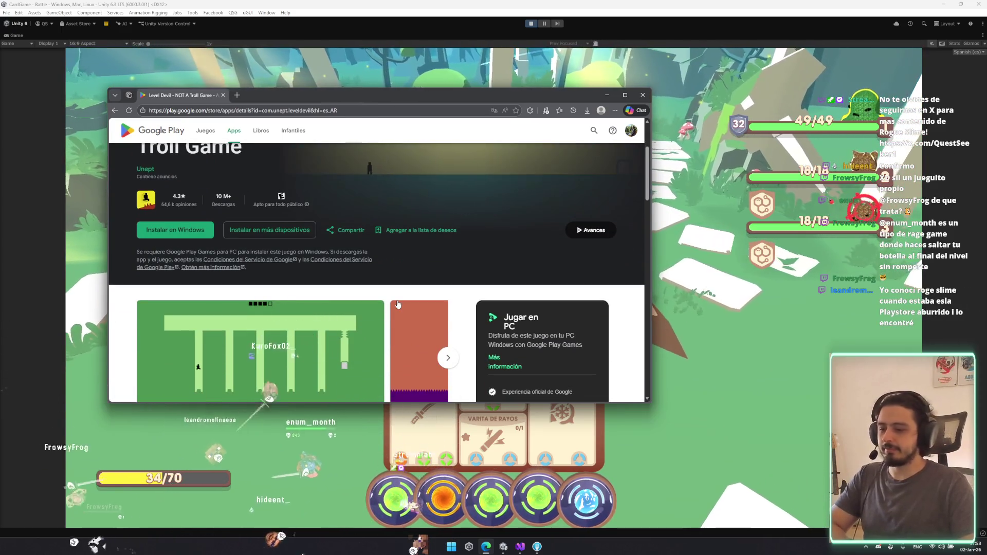
pyautogui.scroll(-2, 390, 319)
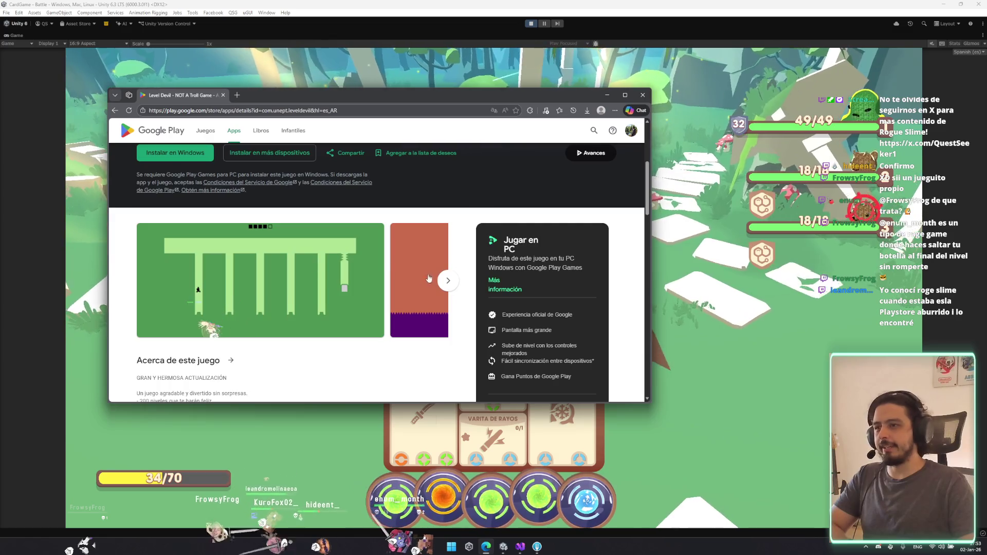
pyautogui.click(449, 281)
pyautogui.click(288, 283)
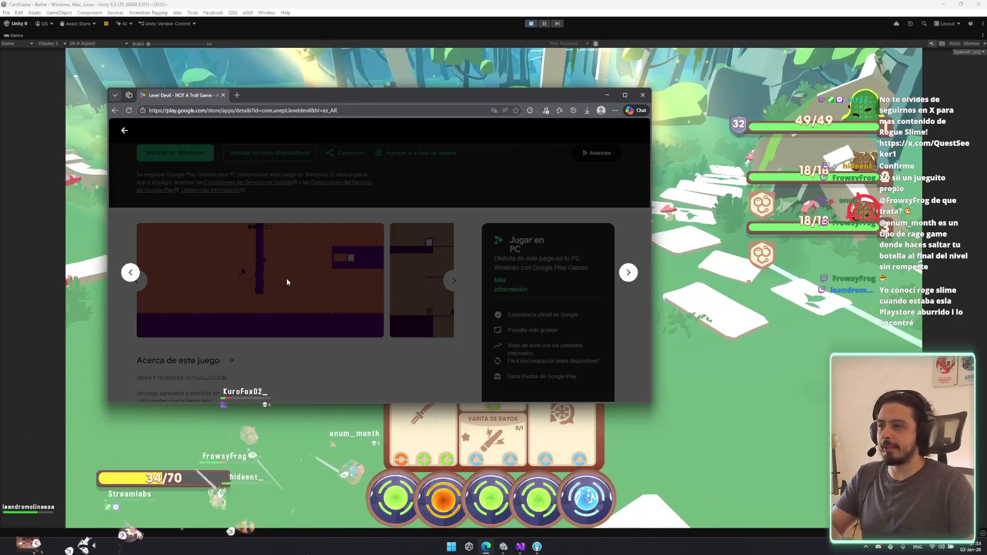
pyautogui.press('Right')
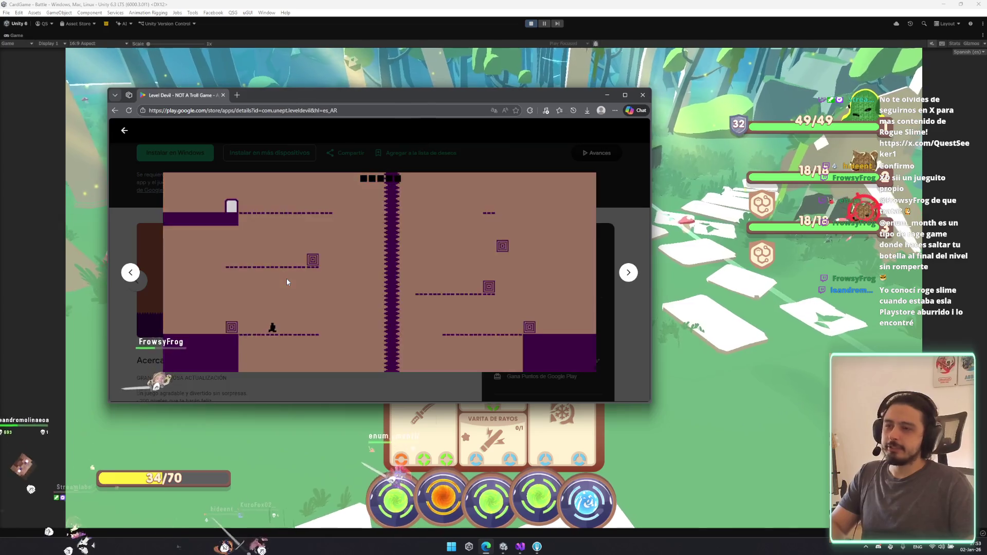
pyautogui.press('Escape')
# Step: Browse the remaining Level Devil screenshots, then return to Unity
pyautogui.click(448, 280)
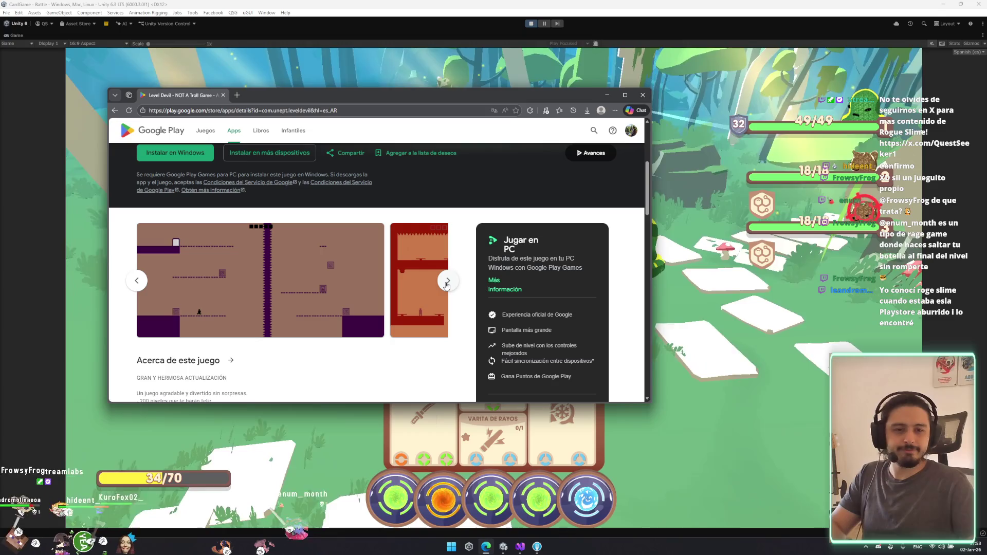
pyautogui.click(447, 282)
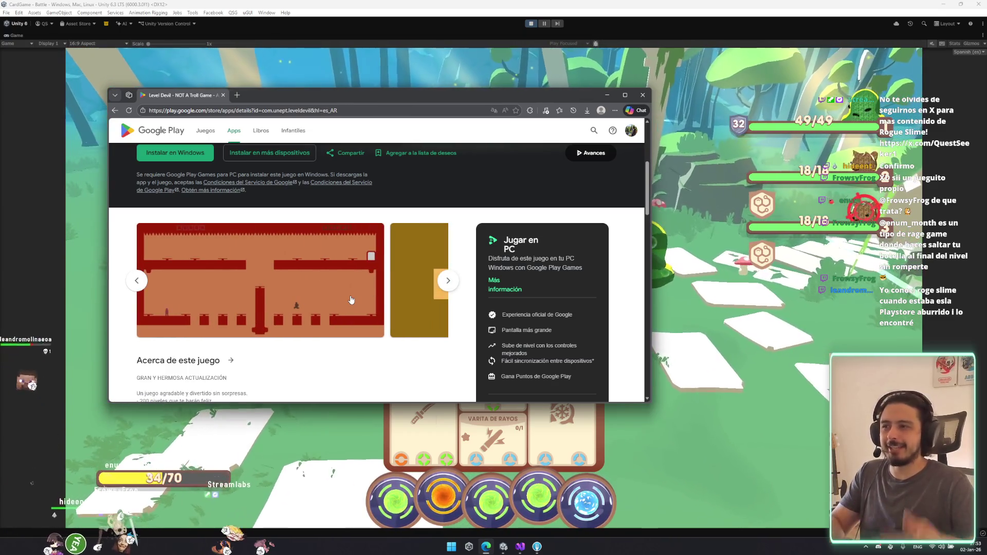
pyautogui.click(448, 280)
pyautogui.scroll(3, 316, 373)
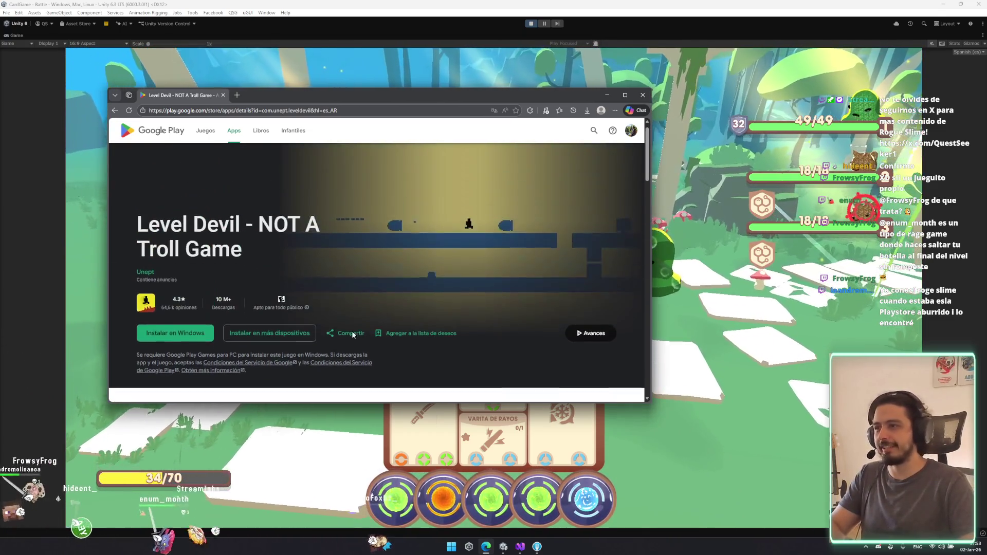
pyautogui.scroll(-2, 357, 333)
pyautogui.scroll(3, 484, 322)
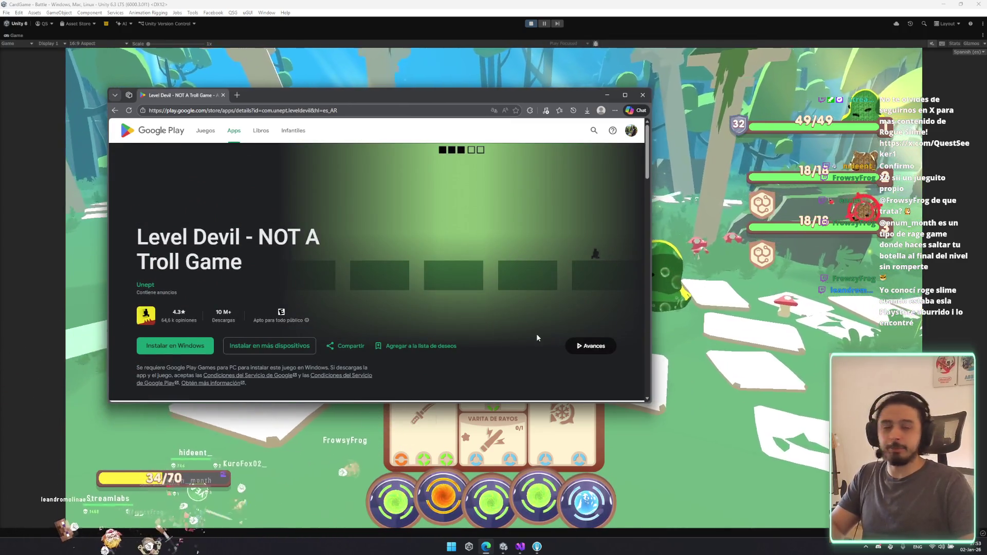
pyautogui.scroll(-5, 349, 343)
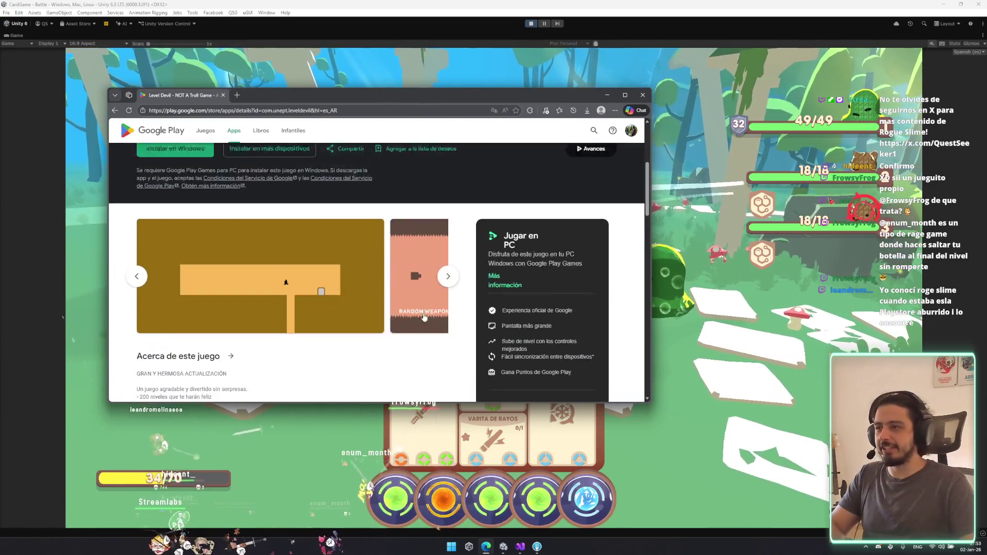
pyautogui.click(444, 251)
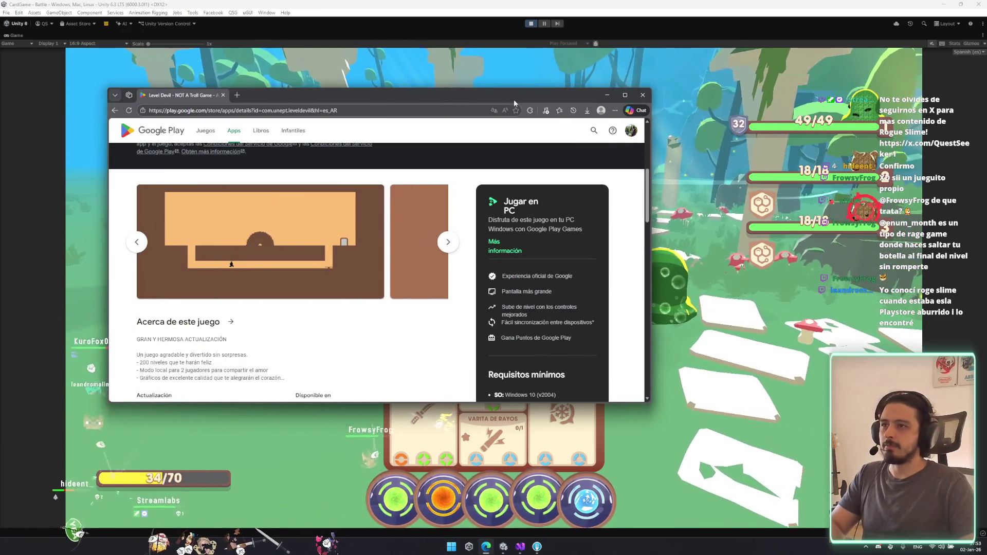
pyautogui.hotkey('alt', 'Tab')
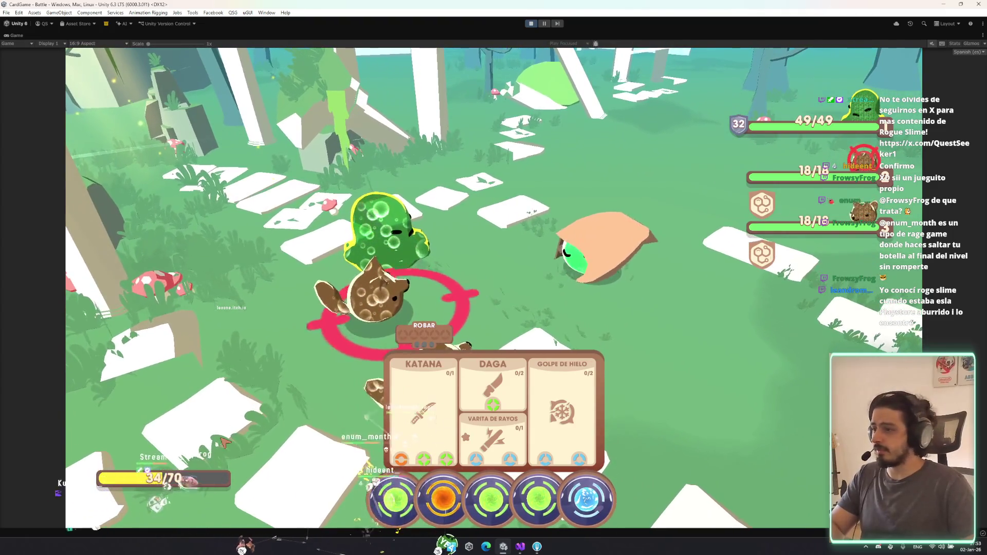
# Step: Play KATANA on the targeted enemy, stop Play mode, and open the MissingReferenceException stack trace
pyautogui.moveTo(612, 198)
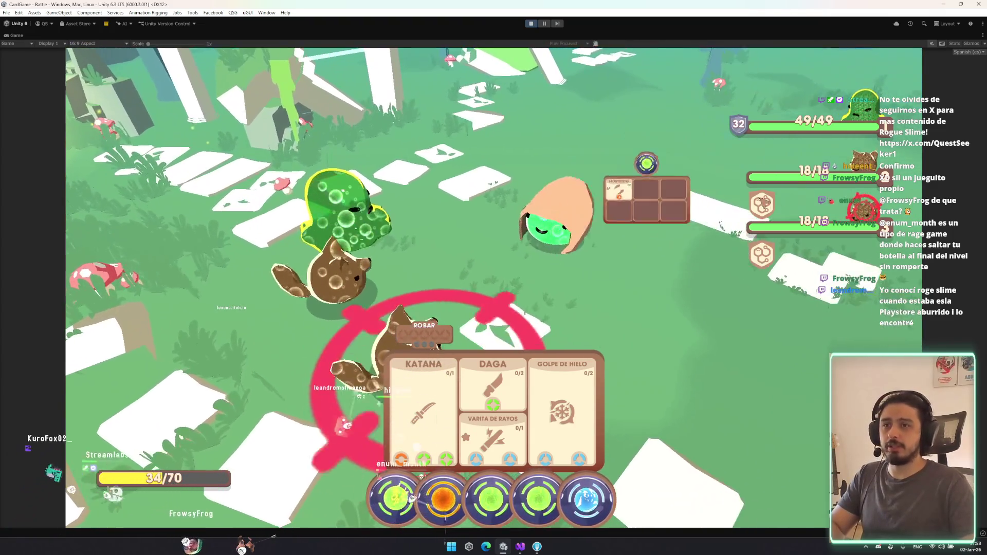
pyautogui.click(429, 424)
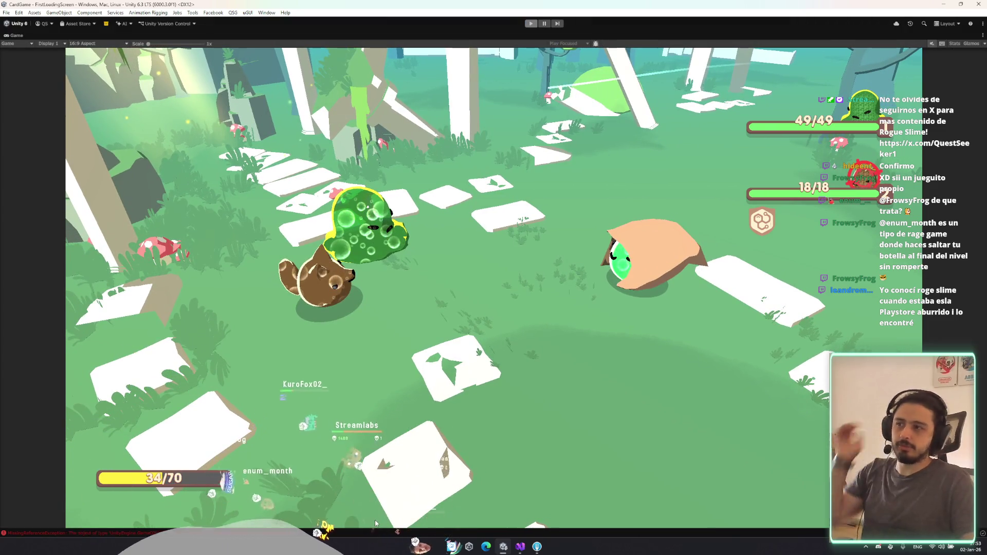
pyautogui.hotkey('ctrl', 'p')
pyautogui.click(242, 332)
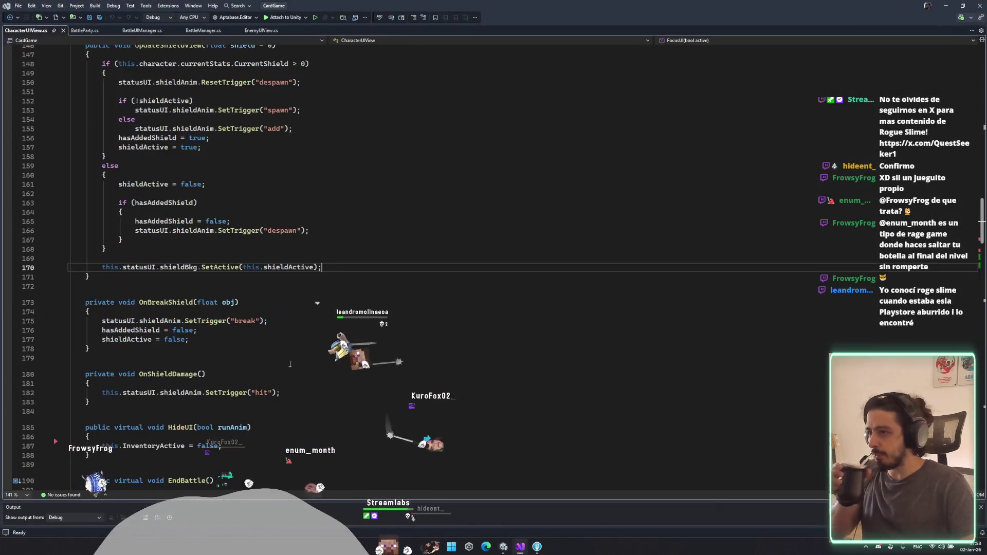
# Step: Move from UpdateShieldView through the BattleUIManager, BattleManager and EnemyUIView scripts to BattleParty.cs
pyautogui.doubleClick(168, 156)
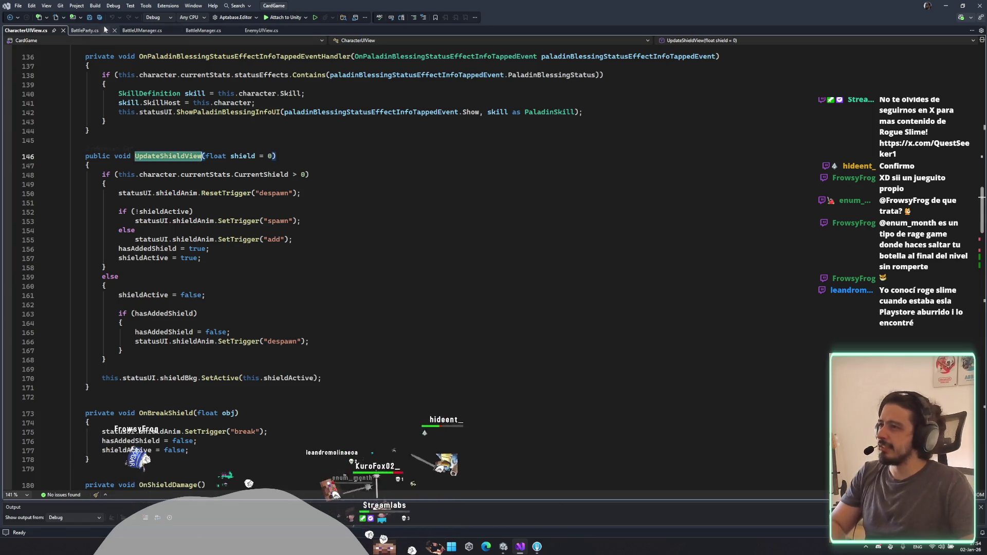
pyautogui.click(163, 31)
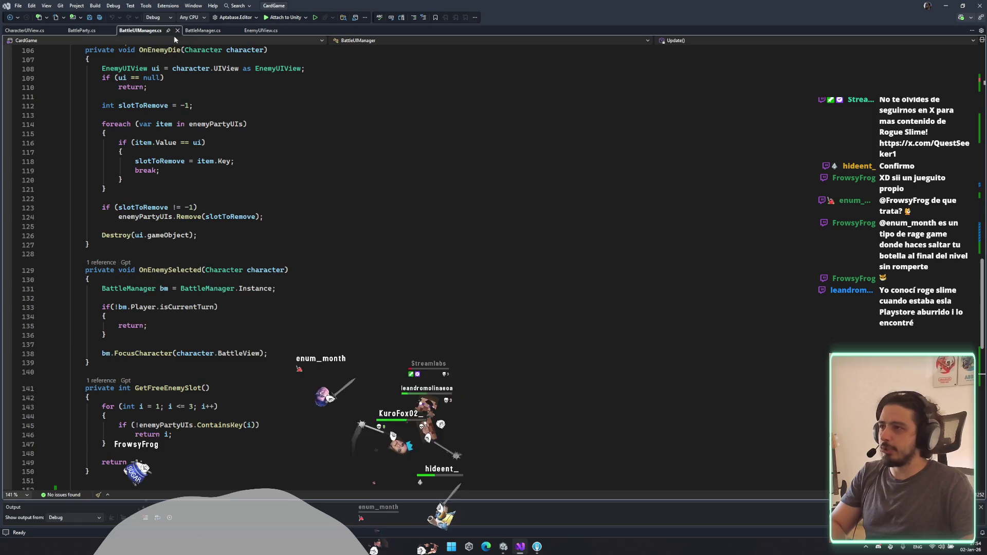
pyautogui.click(203, 31)
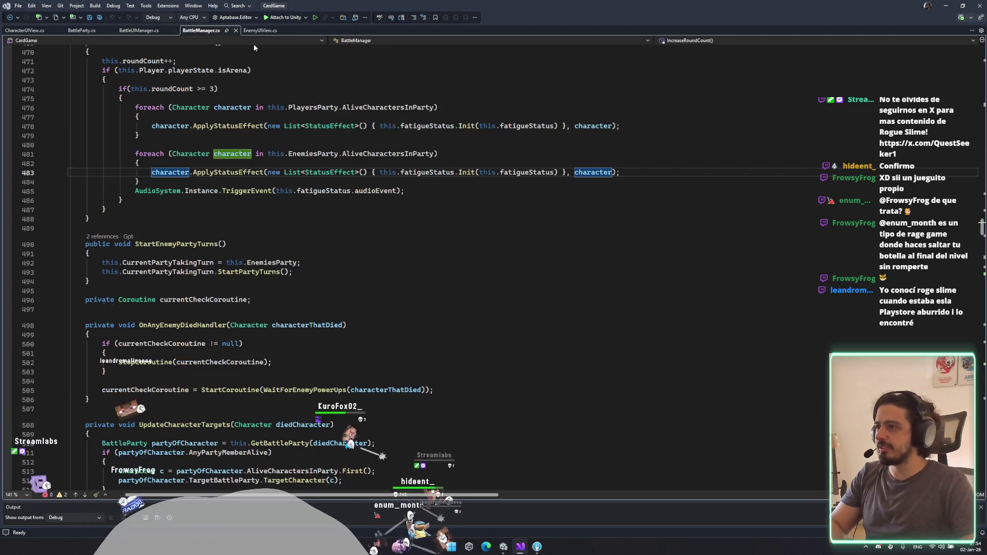
pyautogui.scroll(5, 194, 221)
pyautogui.hotkey('ctrl', 'alt', 'pagedown')
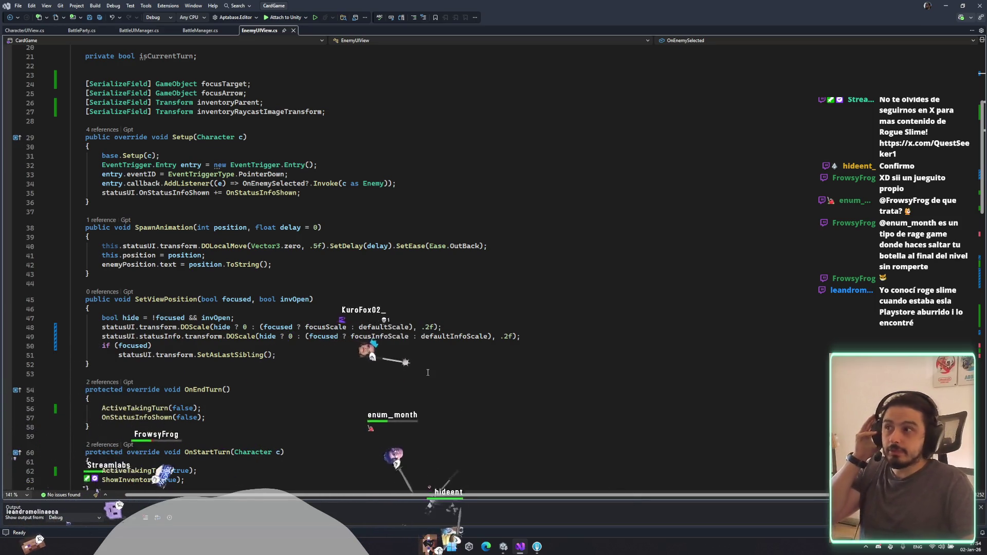
pyautogui.click(195, 30)
pyautogui.scroll(-10, 100, 110)
pyautogui.click(80, 31)
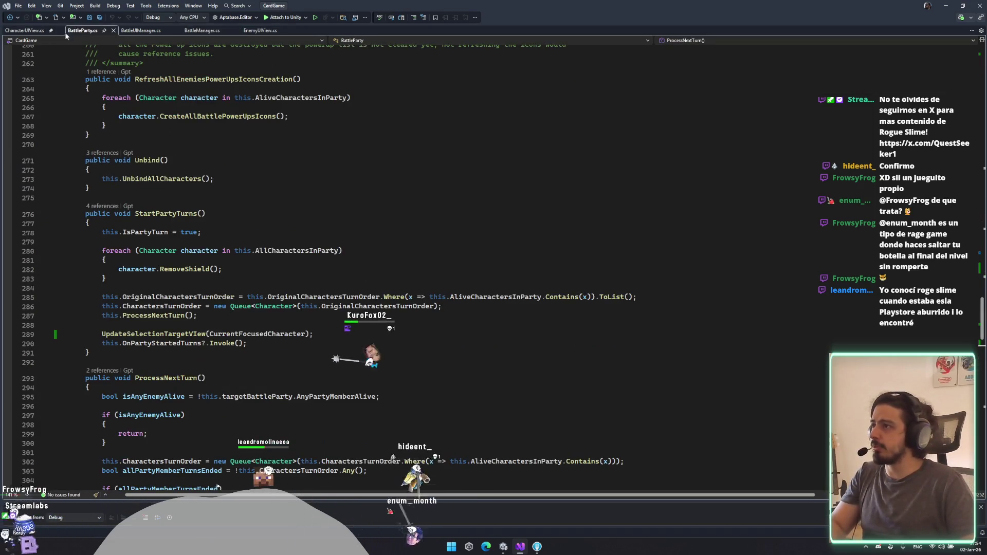
# Step: Search 'endturn' and trace OnCharacterEndedTurnHandler to ProcessNextTurn, then go back to UpdateShieldView
pyautogui.scroll(-12, 298, 219)
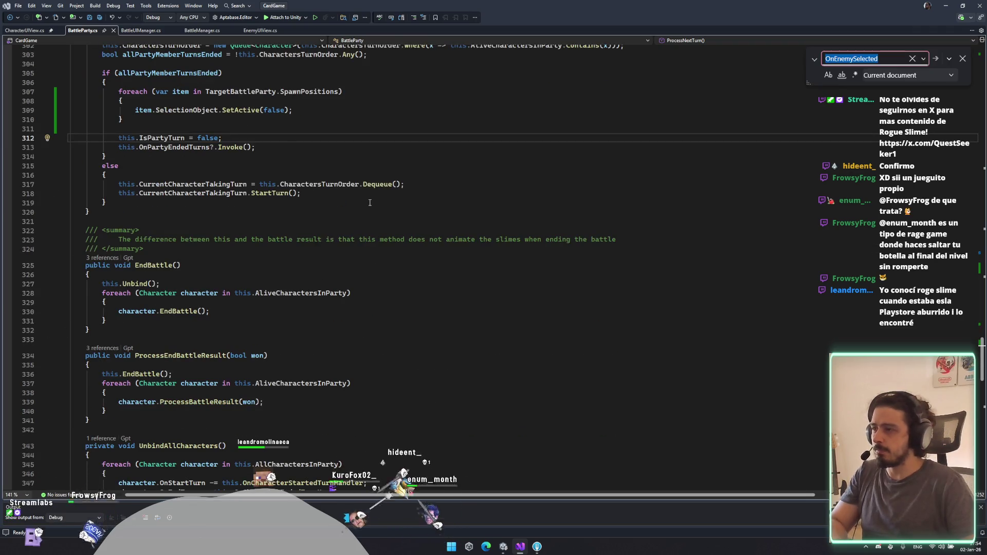
pyautogui.write('end')
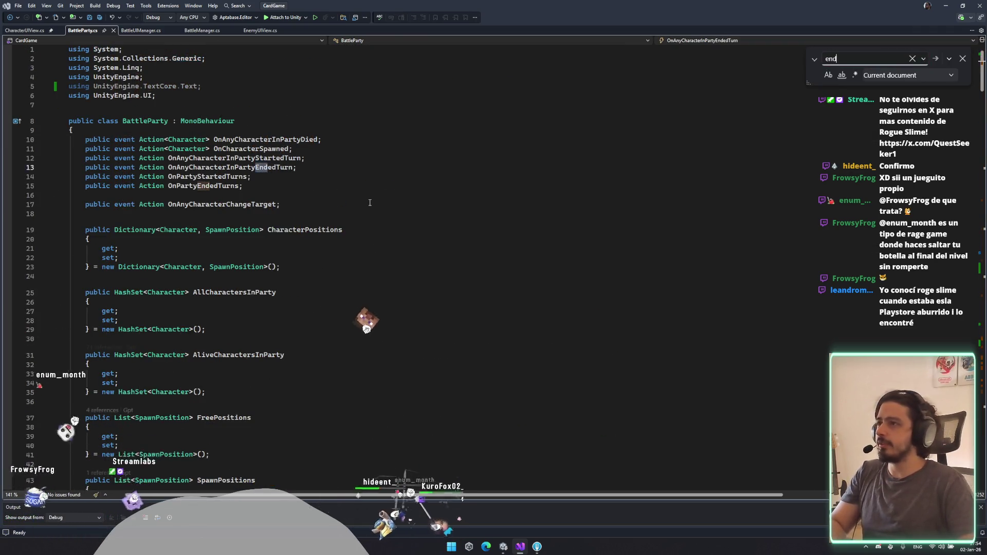
pyautogui.write('turn')
pyautogui.doubleClick(305, 269)
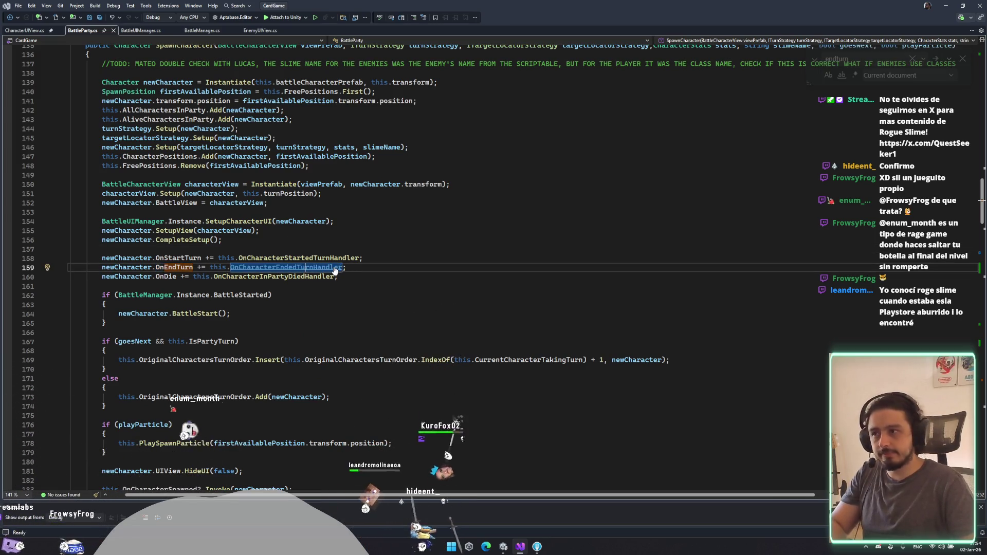
pyautogui.press('F12')
pyautogui.scroll(-1, 157, 268)
pyautogui.click(157, 268)
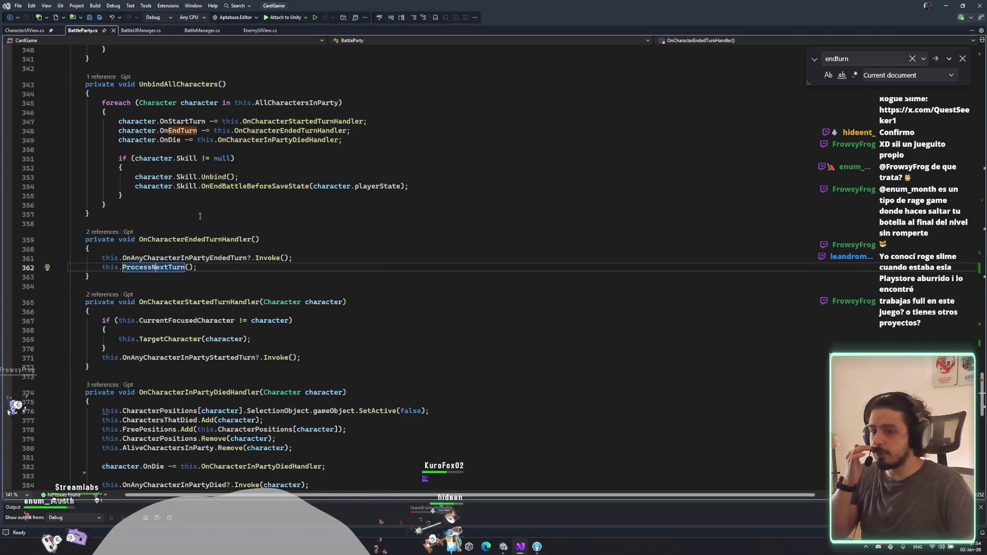
pyautogui.hotkey('ctrl', '-')
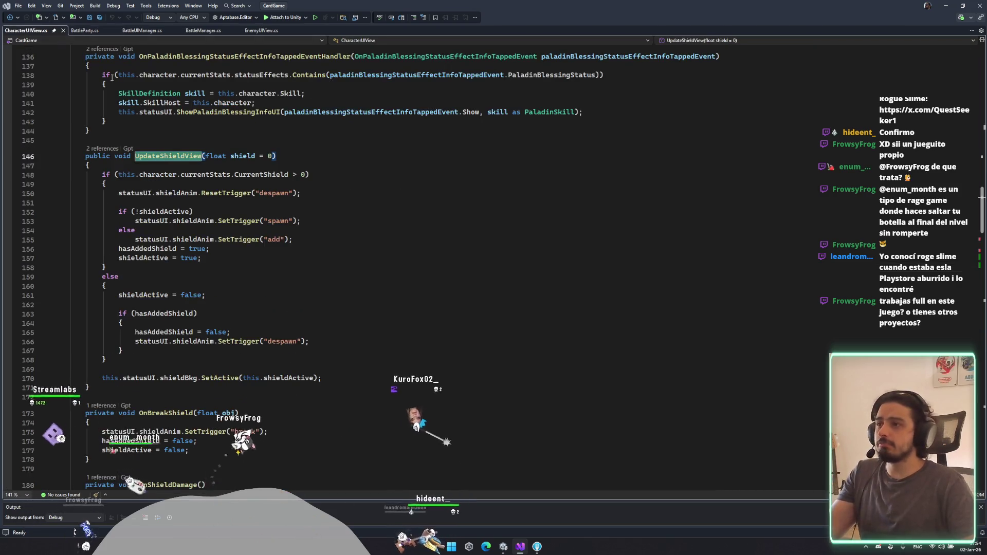
pyautogui.scroll(-17, 408, 229)
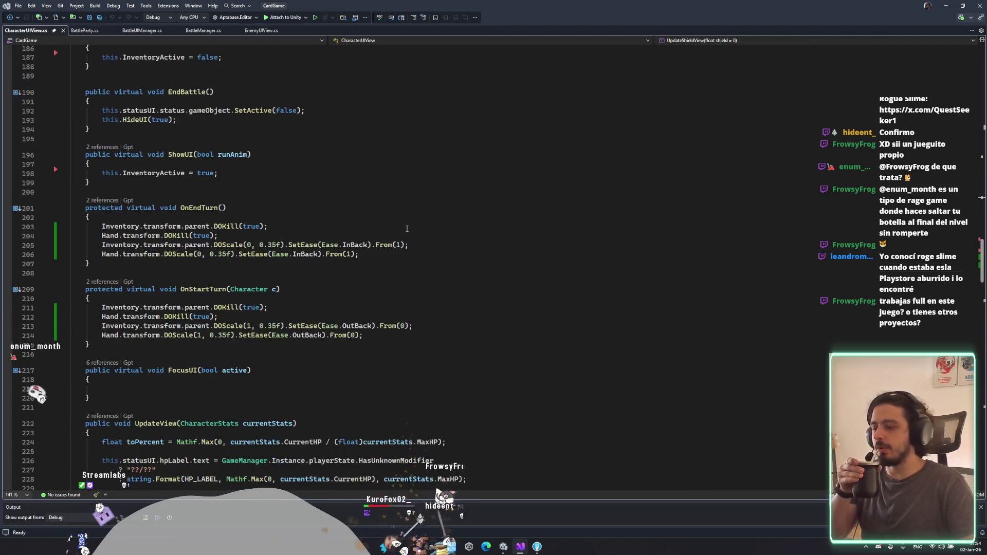
pyautogui.scroll(-3, 406, 227)
pyautogui.scroll(-10, 302, 180)
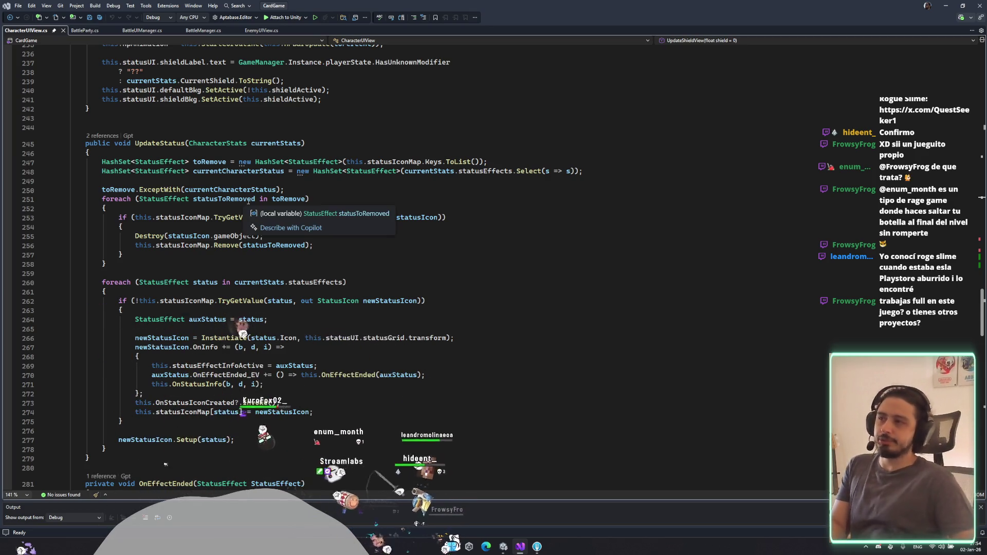
pyautogui.scroll(-3, 243, 238)
pyautogui.scroll(-16, 303, 278)
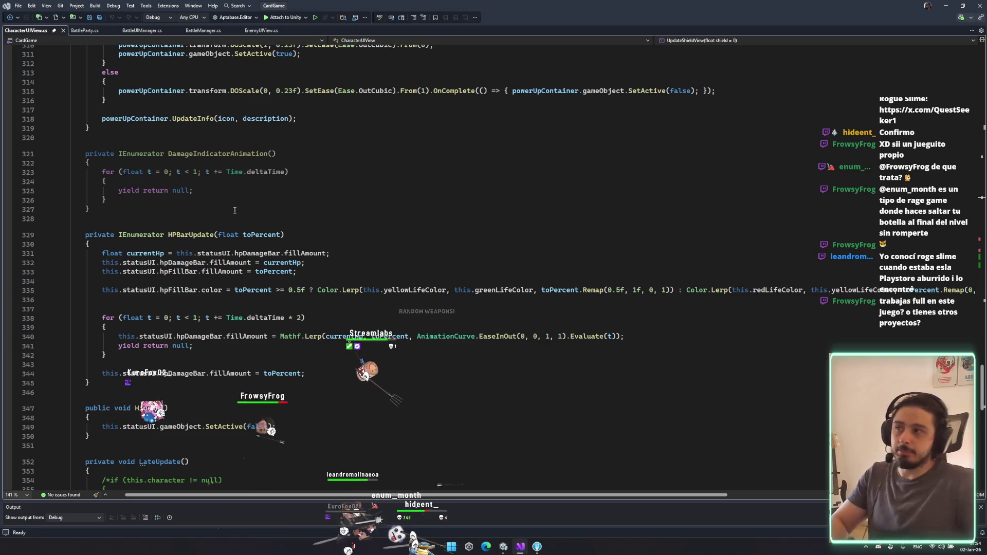
pyautogui.moveTo(82, 156)
pyautogui.mouseDown()
pyautogui.moveTo(108, 211)
pyautogui.moveTo(15, 163)
pyautogui.mouseUp()
pyautogui.click(106, 200)
pyautogui.click(141, 225)
pyautogui.moveTo(141, 224)
pyautogui.mouseDown()
pyautogui.moveTo(31, 164)
pyautogui.moveTo(31, 138)
pyautogui.mouseUp()
pyautogui.click(174, 221)
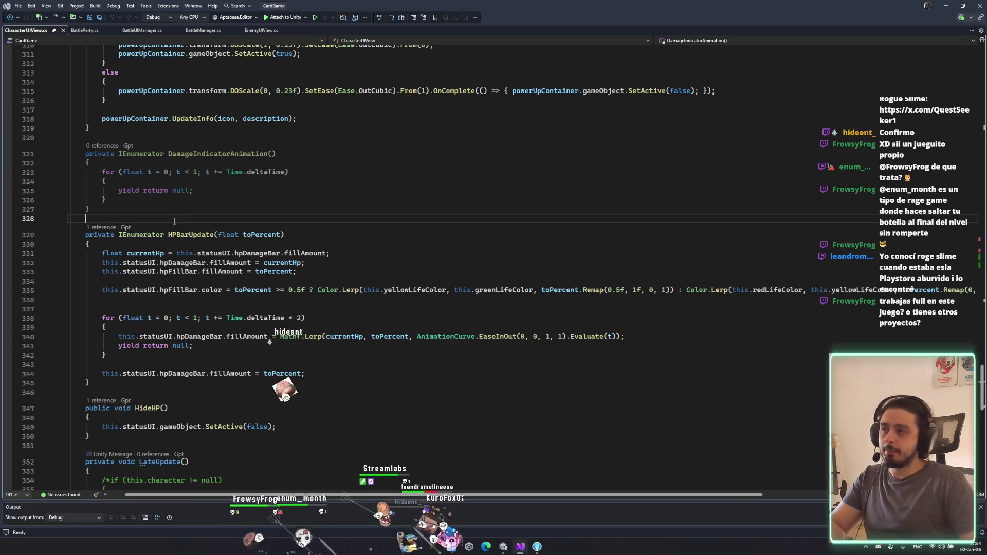
pyautogui.moveTo(126, 202); pyautogui.dragTo(3, 145)
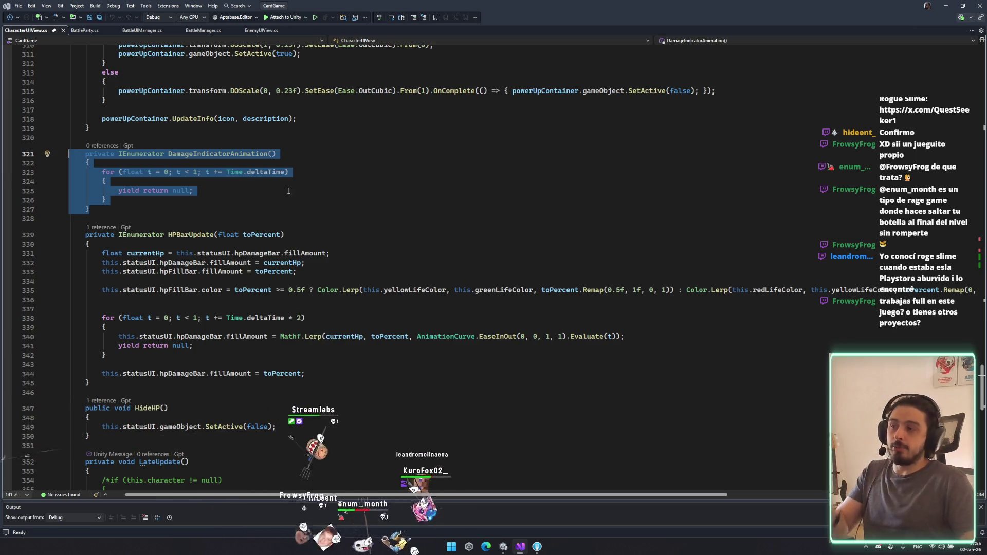
pyautogui.click(281, 235)
pyautogui.scroll(-12, 312, 344)
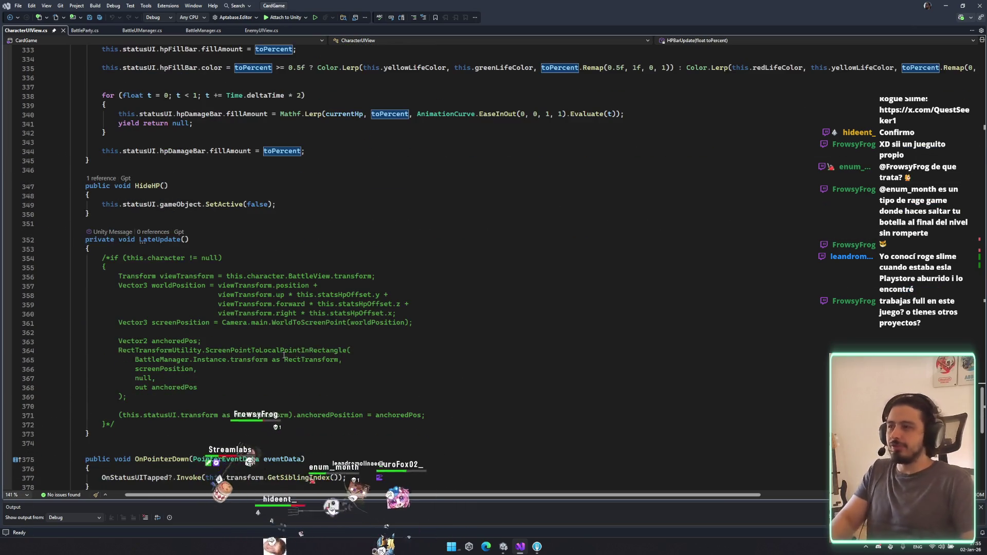
pyautogui.scroll(6, 227, 290)
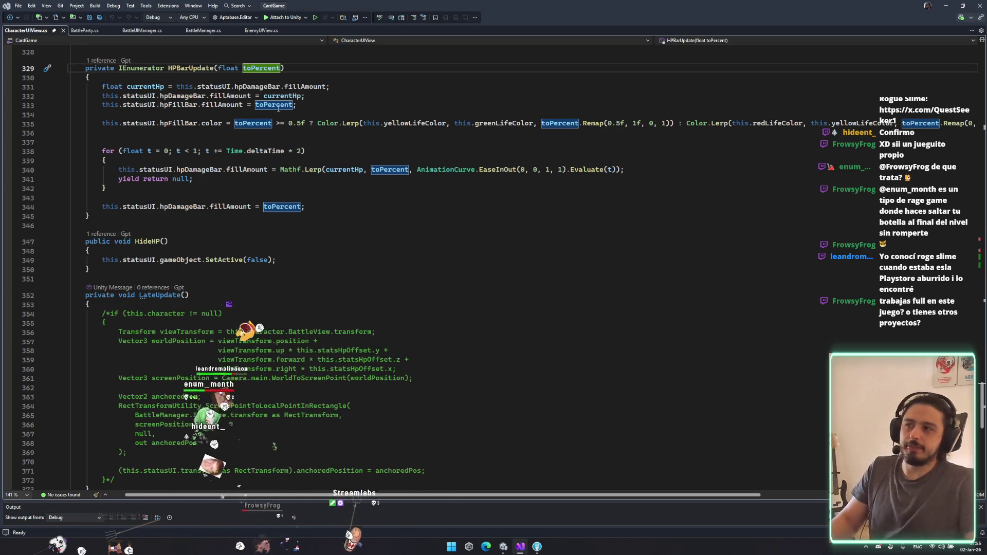
pyautogui.scroll(20, 277, 95)
pyautogui.scroll(20, 332, 162)
pyautogui.scroll(8, 380, 213)
pyautogui.scroll(3, 377, 207)
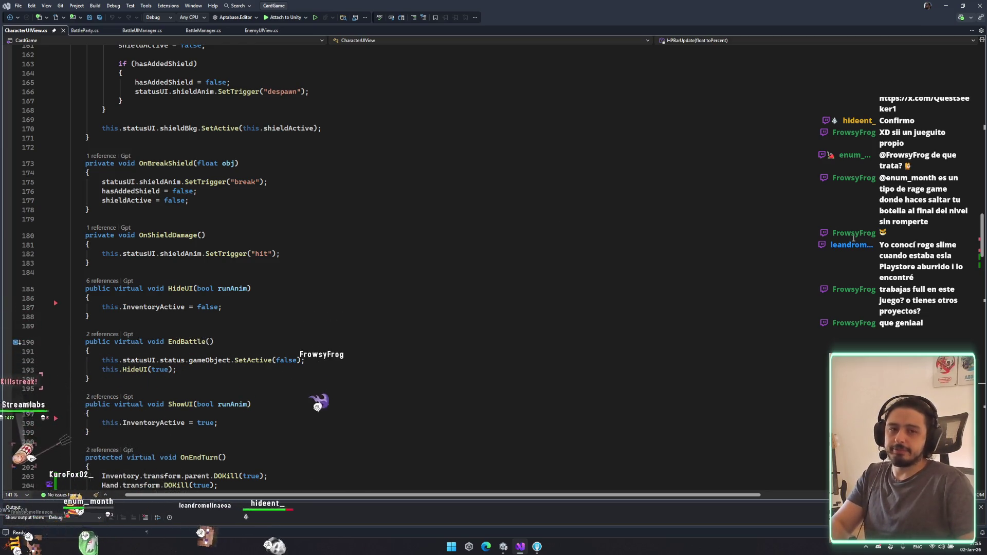
pyautogui.click(659, 232)
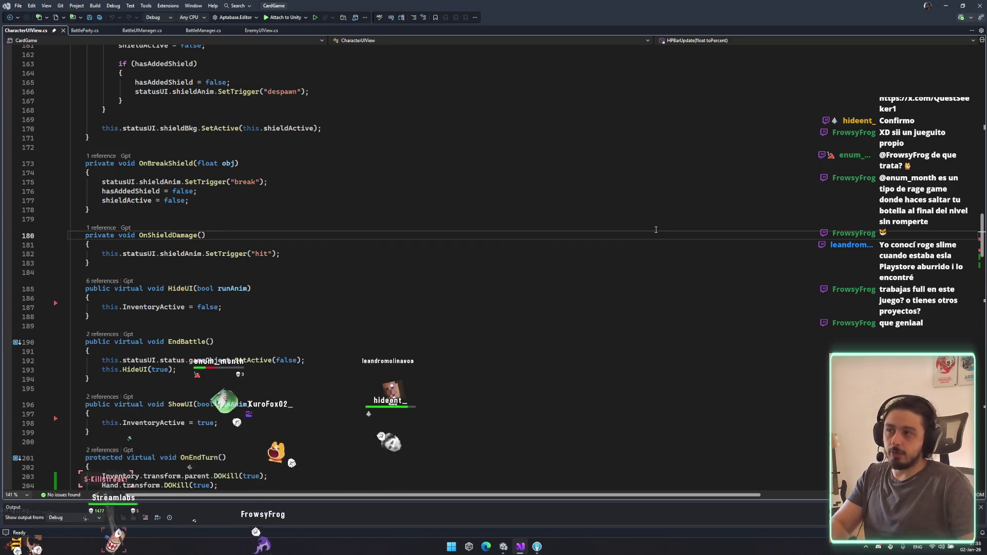
pyautogui.scroll(18, 657, 230)
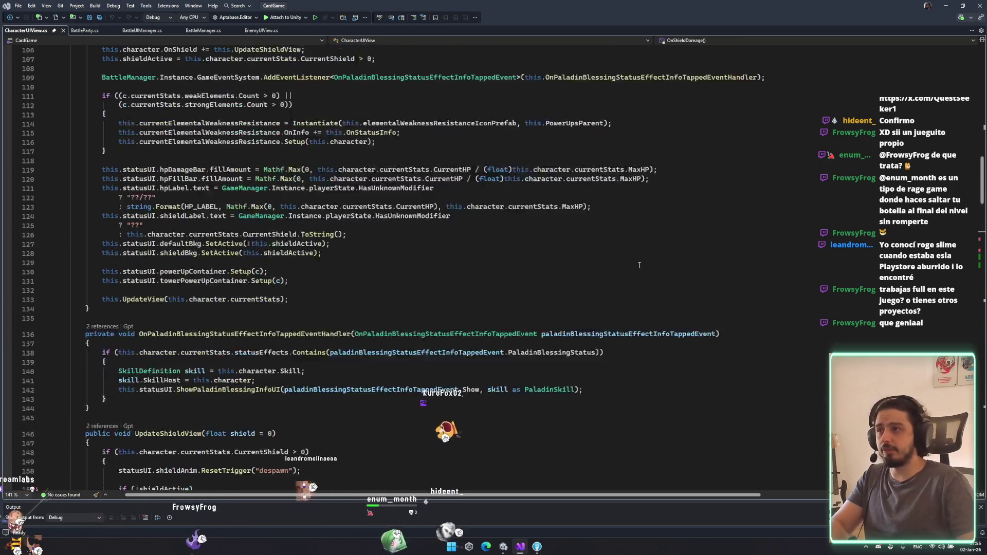
pyautogui.scroll(13, 640, 257)
pyautogui.scroll(-20, 643, 251)
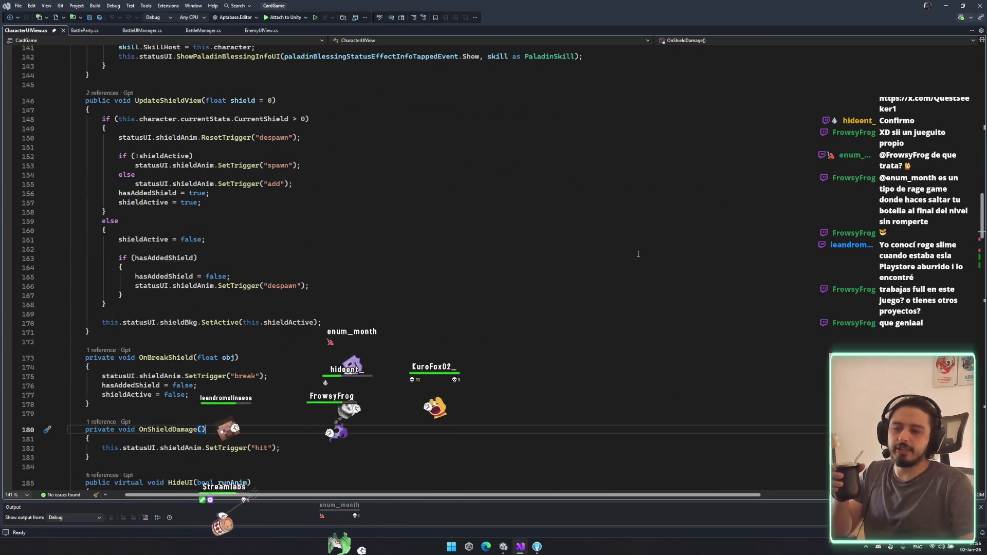
pyautogui.scroll(-13, 638, 253)
pyautogui.scroll(-10, 638, 252)
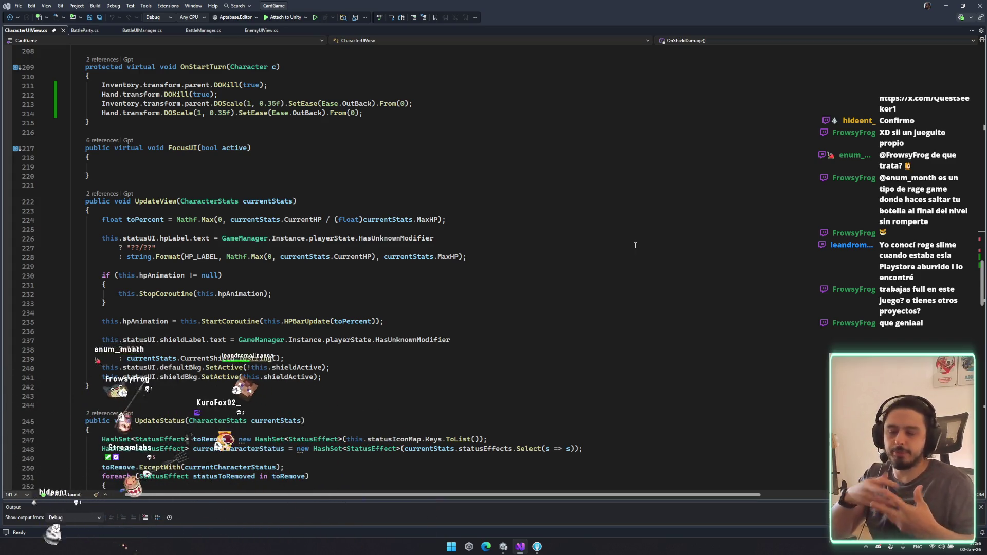
pyautogui.scroll(-18, 593, 244)
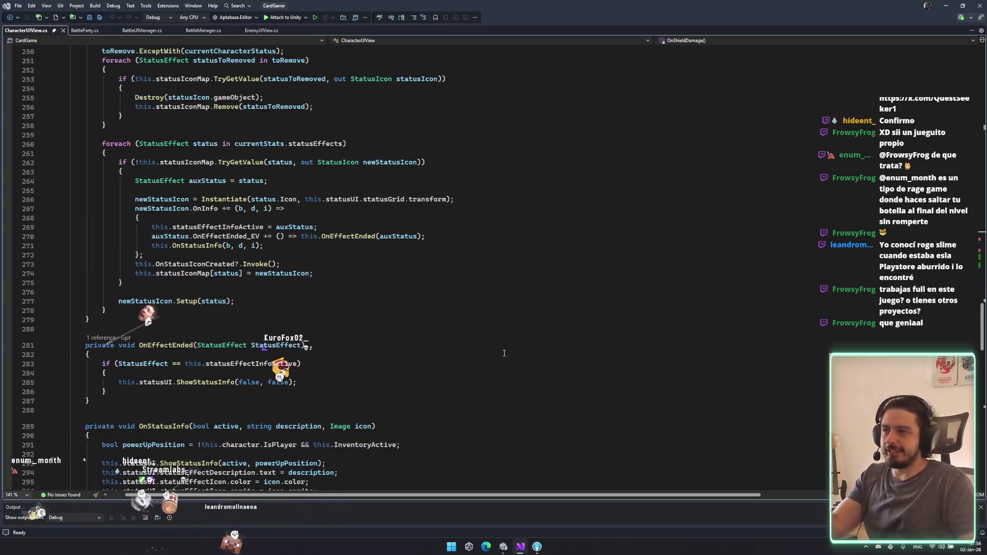
pyautogui.scroll(-3, 504, 353)
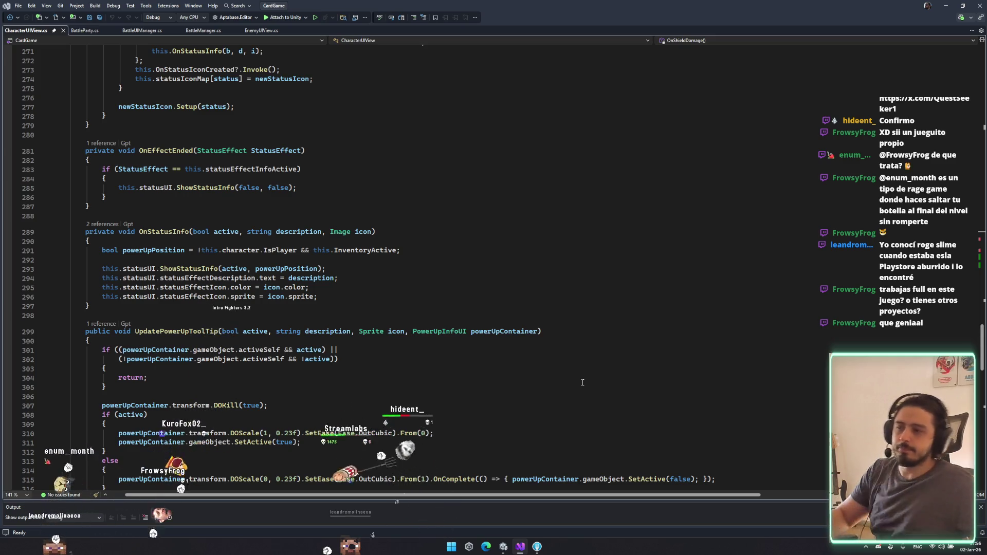
pyautogui.scroll(-12, 538, 307)
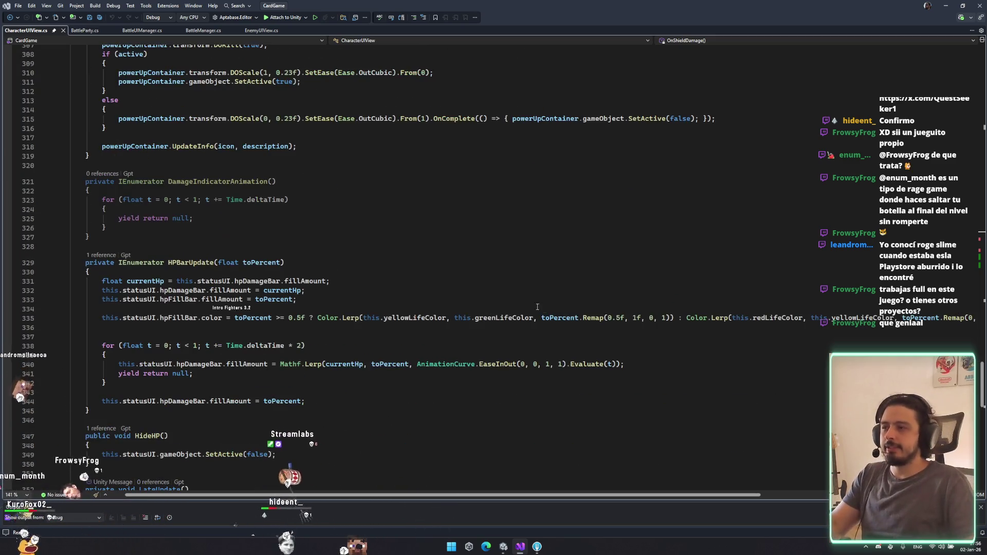
pyautogui.scroll(-11, 432, 257)
pyautogui.scroll(-6, 380, 261)
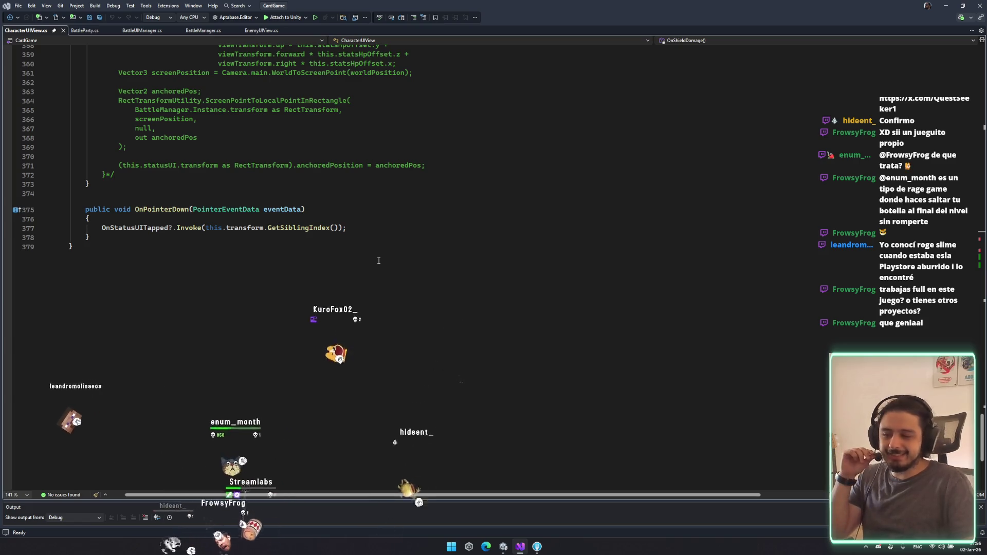
pyautogui.scroll(-3, 379, 260)
pyautogui.scroll(9, 360, 247)
pyautogui.scroll(12, 335, 237)
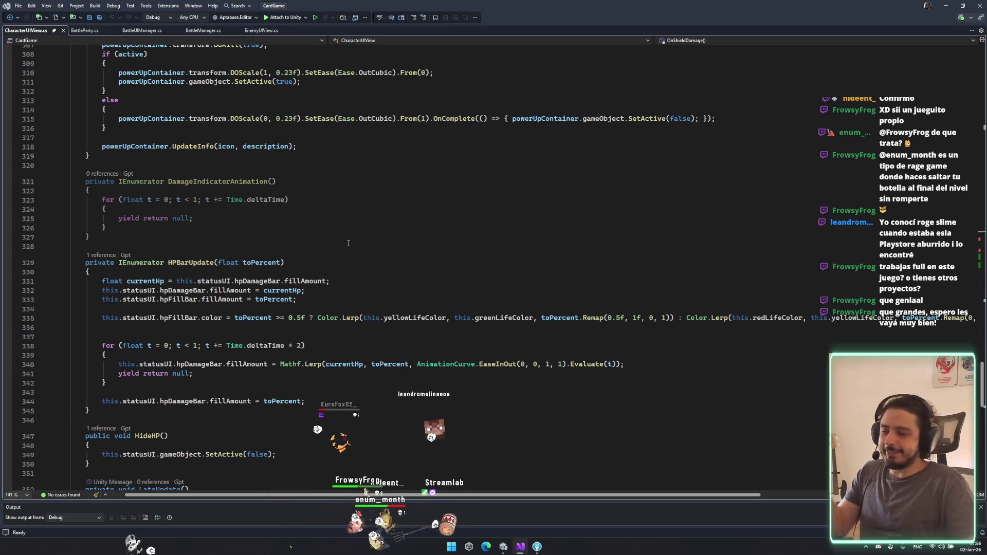
pyautogui.scroll(-7, 398, 207)
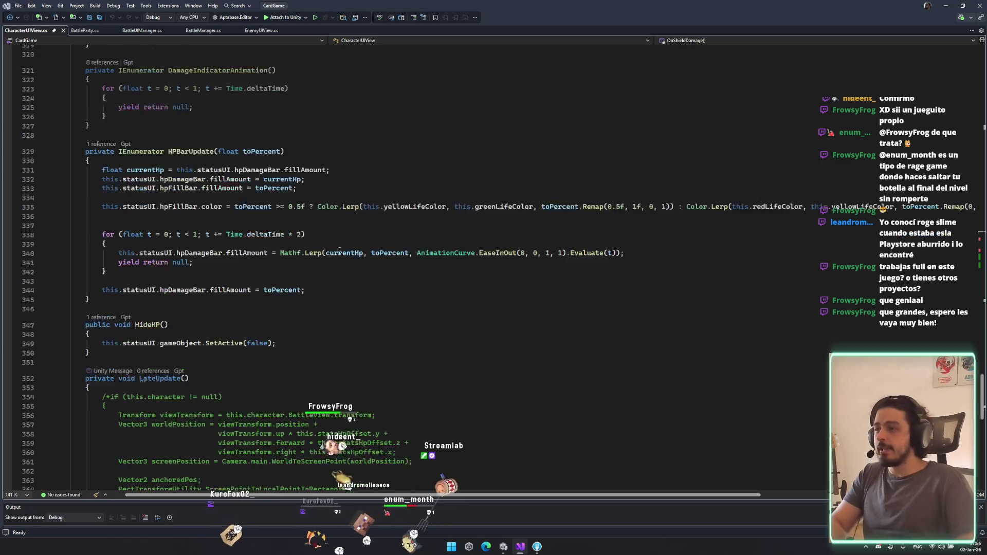
pyautogui.scroll(7, 284, 283)
pyautogui.scroll(11, 284, 283)
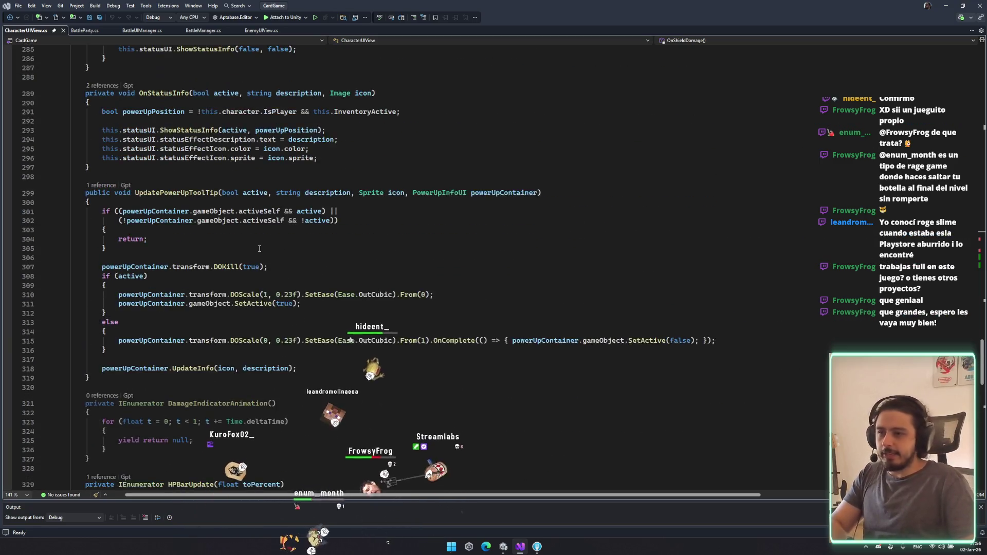
pyautogui.scroll(1, 303, 230)
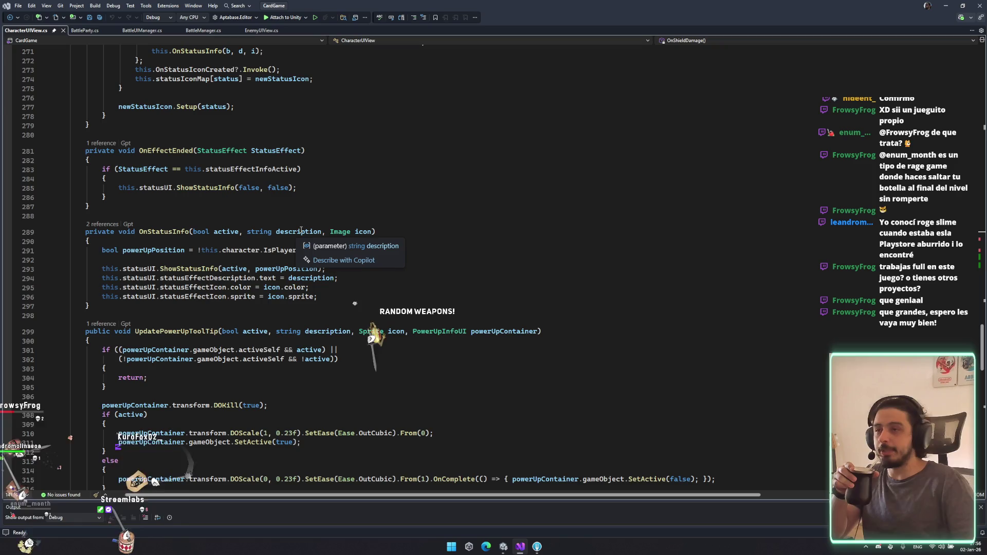
pyautogui.scroll(-1, 223, 327)
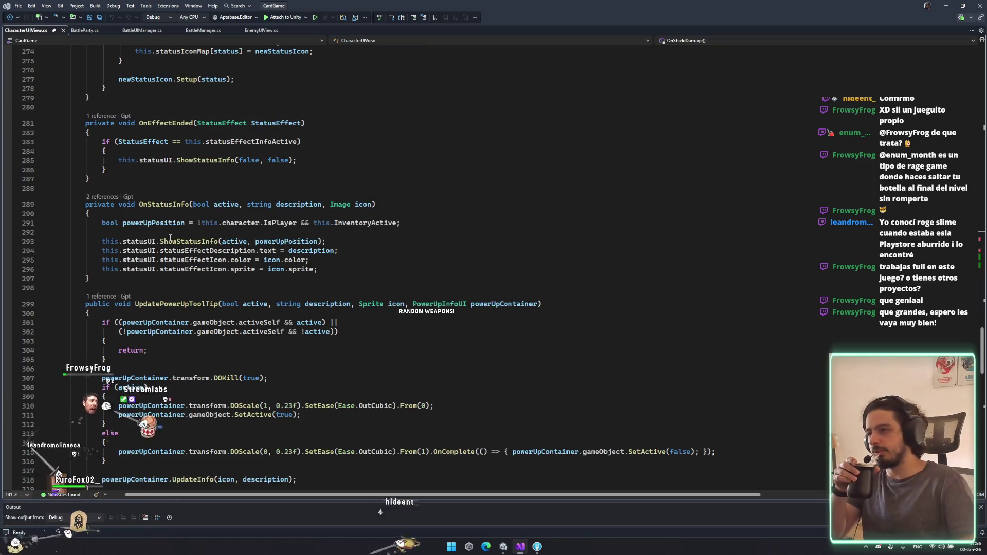
pyautogui.scroll(7, 171, 237)
pyautogui.scroll(2, 450, 301)
pyautogui.scroll(10, 450, 300)
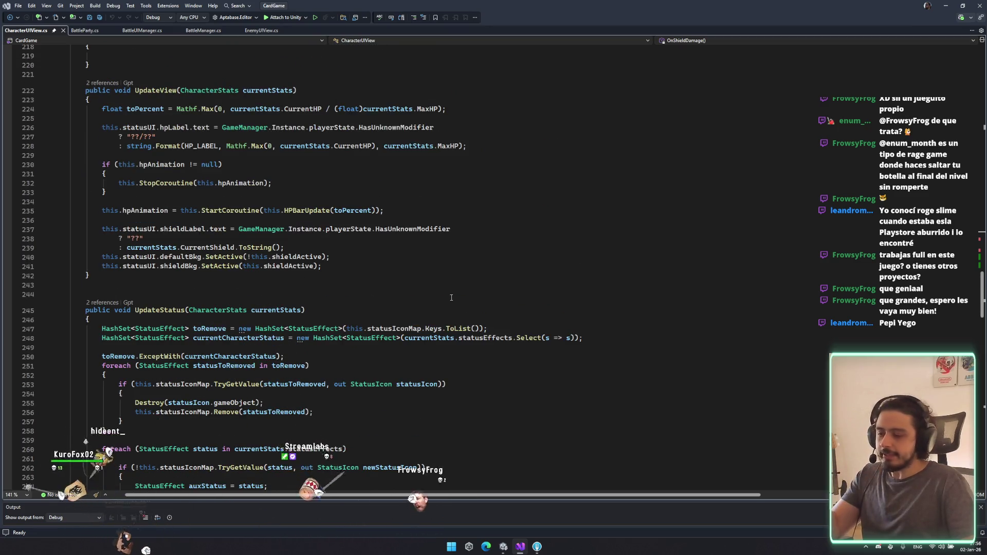
pyautogui.scroll(15, 345, 282)
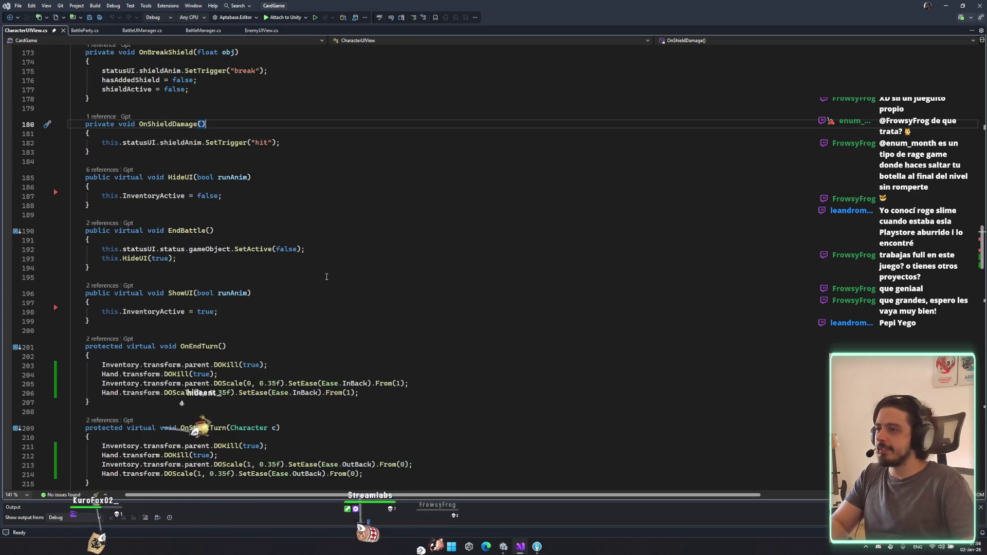
pyautogui.scroll(2, 276, 284)
pyautogui.scroll(-2, 307, 301)
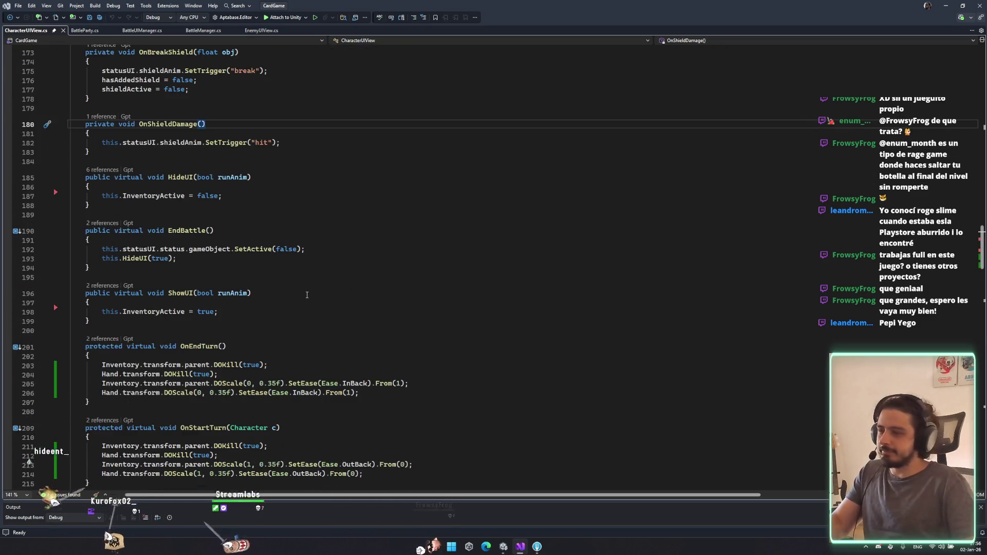
pyautogui.scroll(4, 299, 278)
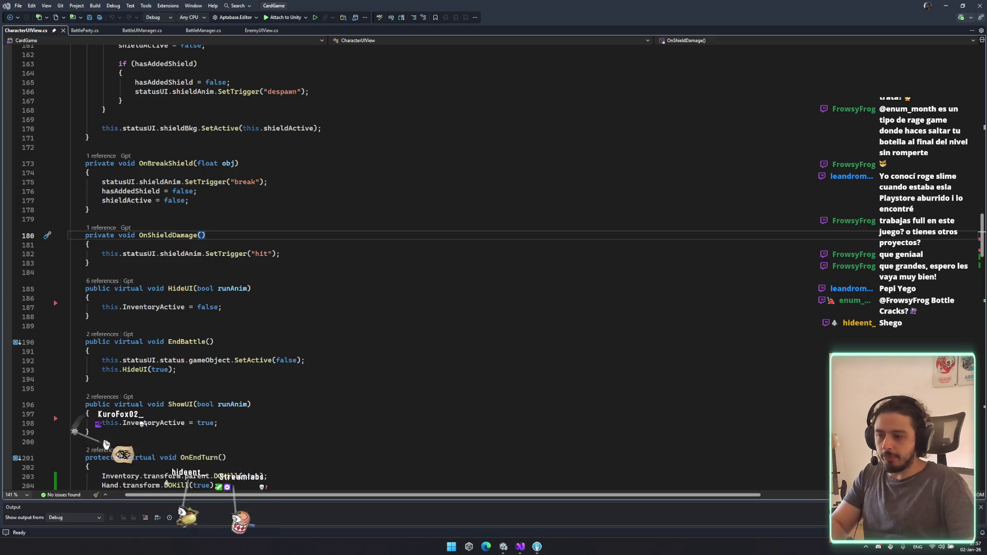
pyautogui.hotkey('alt', 'Tab')
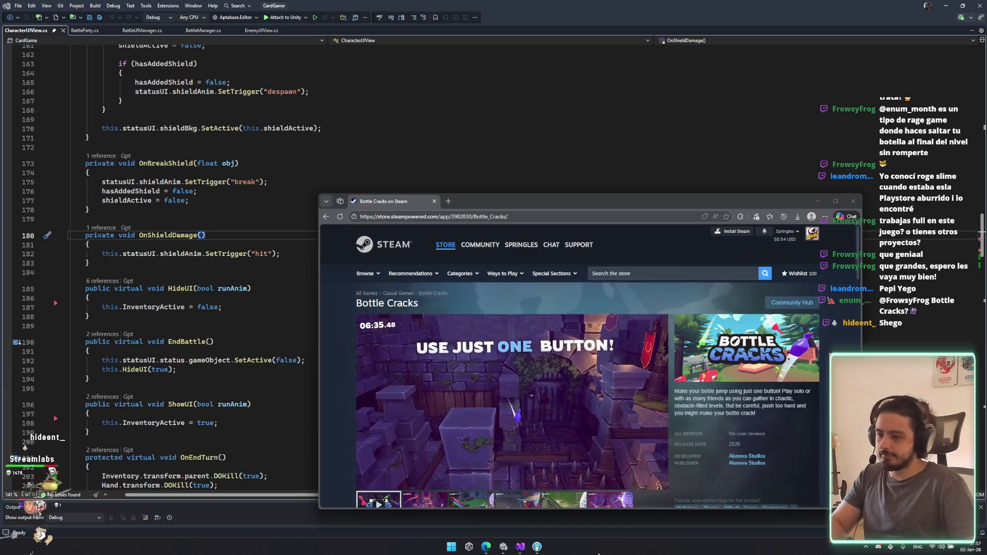
# Step: Move the browser window up-left and scroll Bottle Cracks down to Join the Playtest
pyautogui.moveTo(639, 201); pyautogui.dragTo(582, 100)
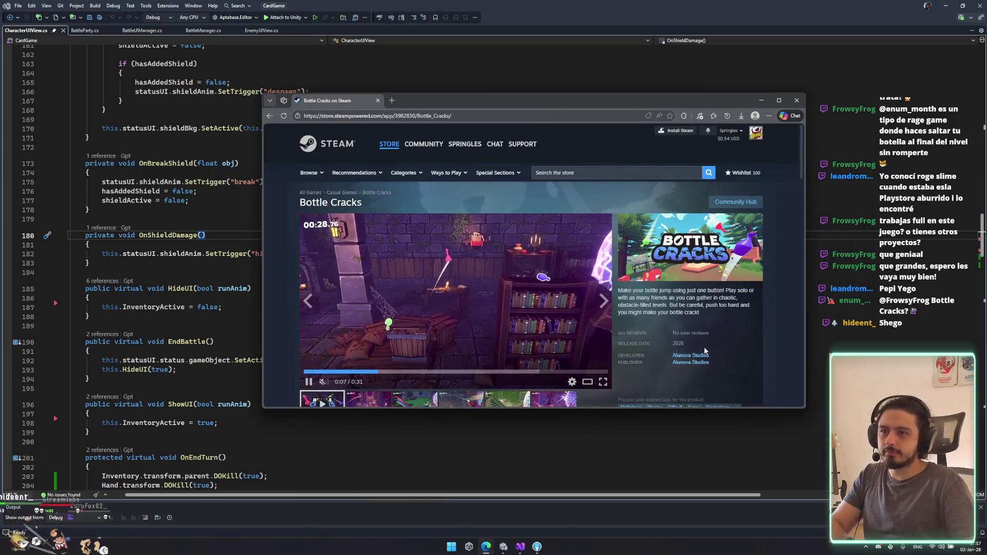
pyautogui.scroll(-1, 478, 329)
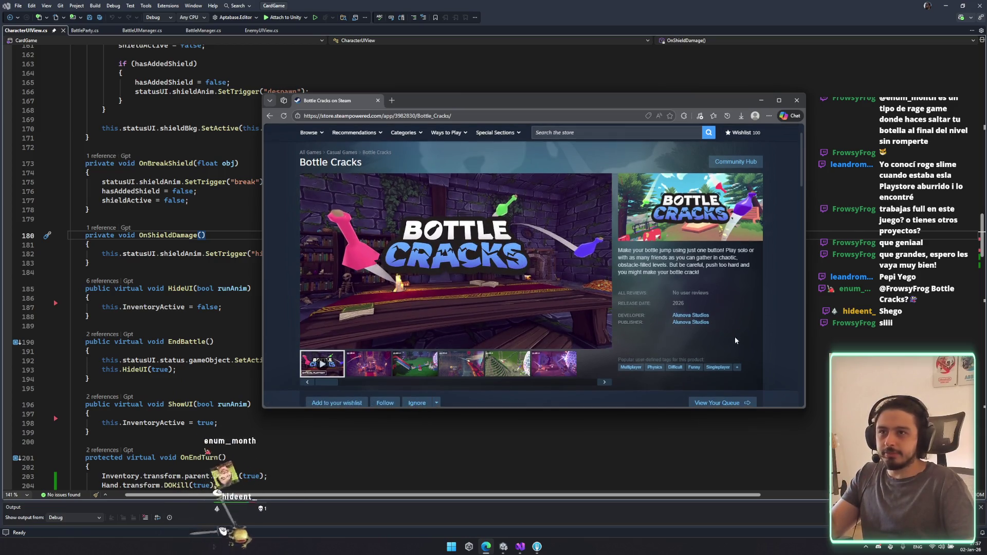
pyautogui.scroll(-3, 735, 335)
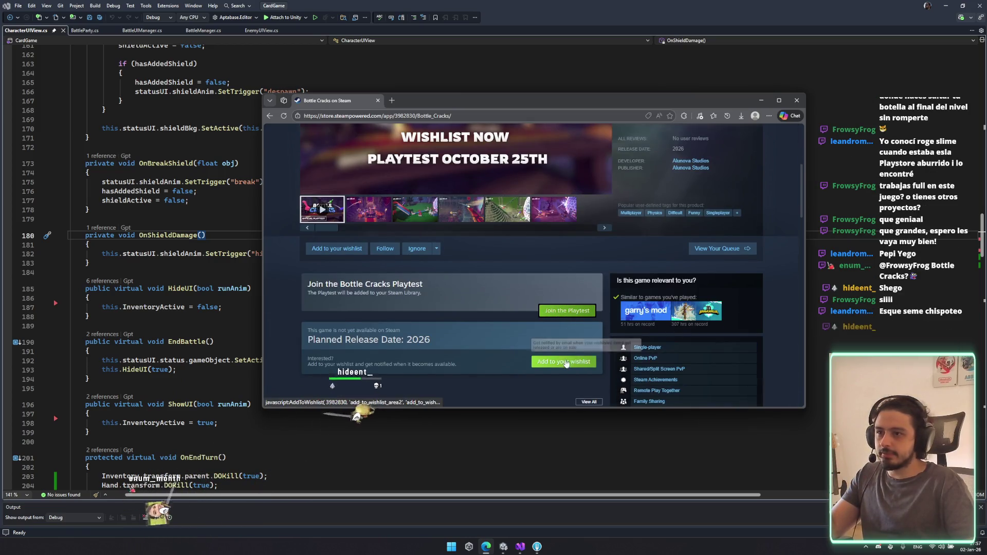
# Step: Join the Bottle Cracks playtest and dismiss the Access granted confirmation
pyautogui.click(568, 312)
pyautogui.click(608, 282)
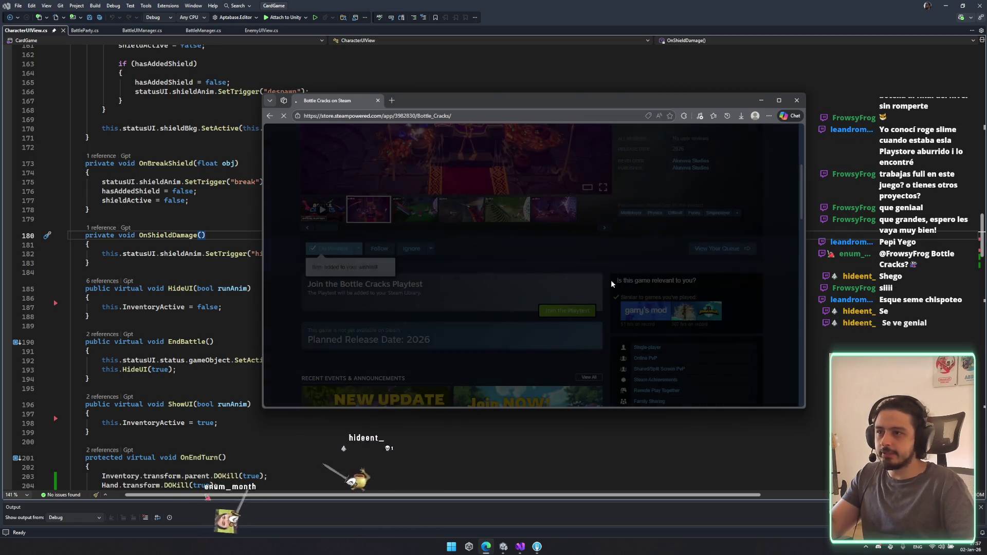
pyautogui.scroll(5, 500, 335)
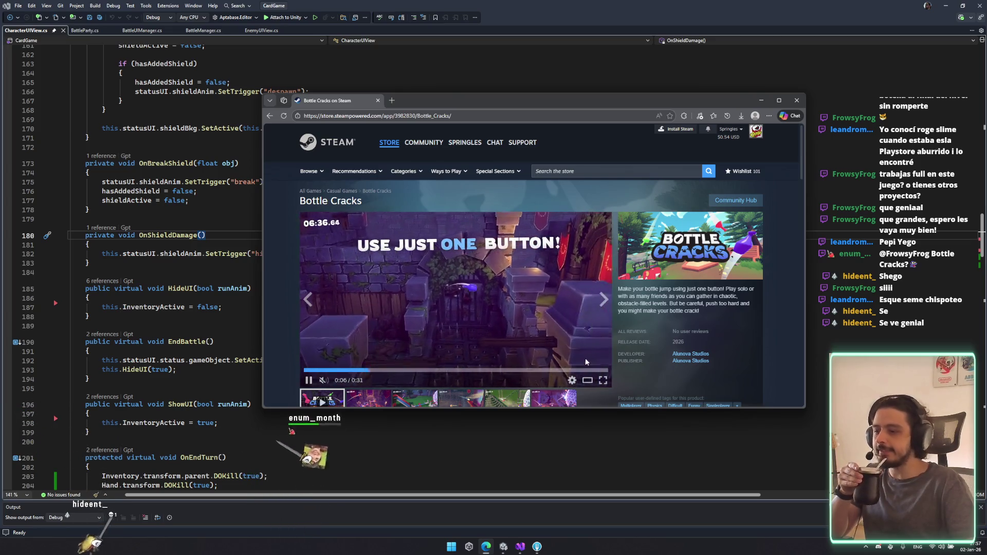
pyautogui.scroll(-4, 478, 329)
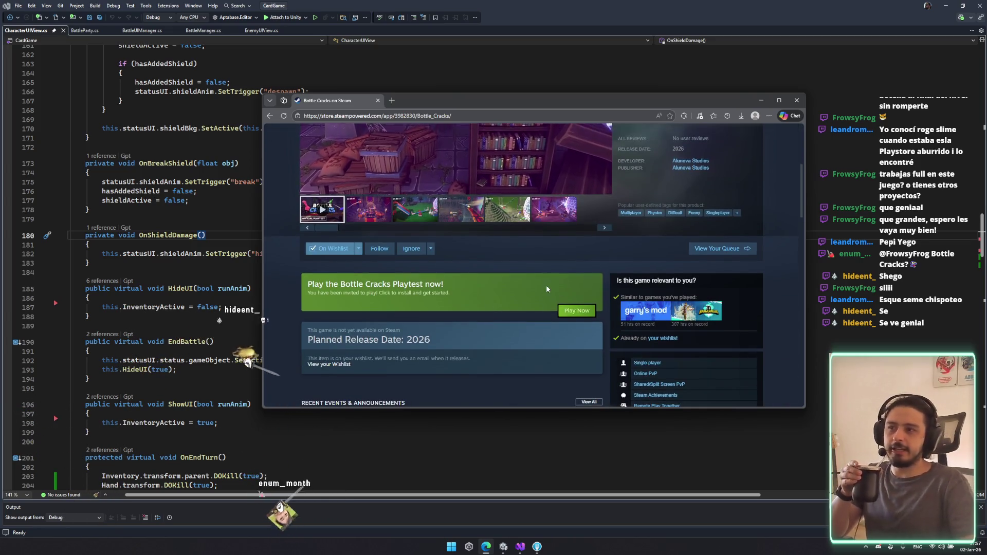
pyautogui.scroll(3, 546, 285)
pyautogui.scroll(-3, 413, 362)
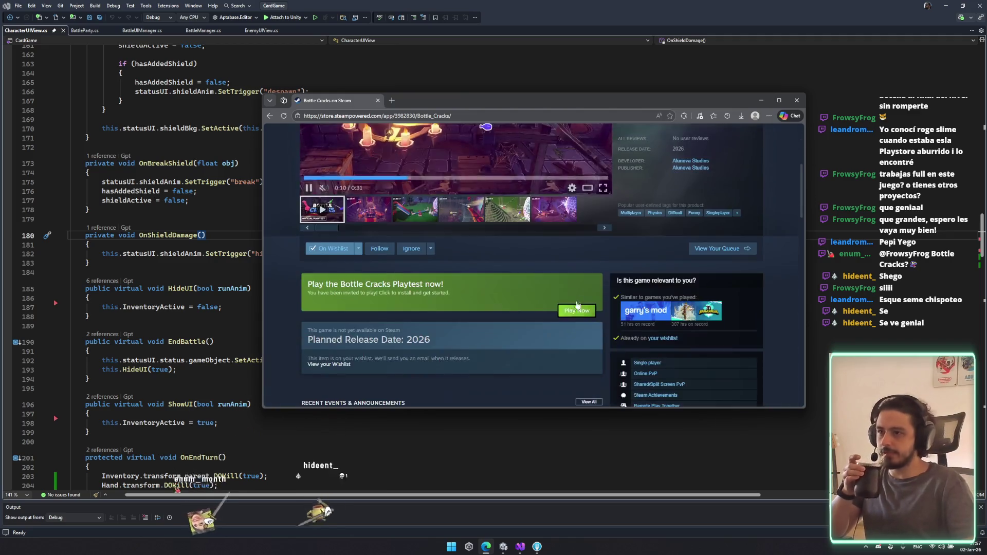
# Step: Try launching the playtest with Play Now and dismiss the prompt about getting Steam
pyautogui.click(577, 311)
pyautogui.click(463, 280)
pyautogui.scroll(3, 517, 335)
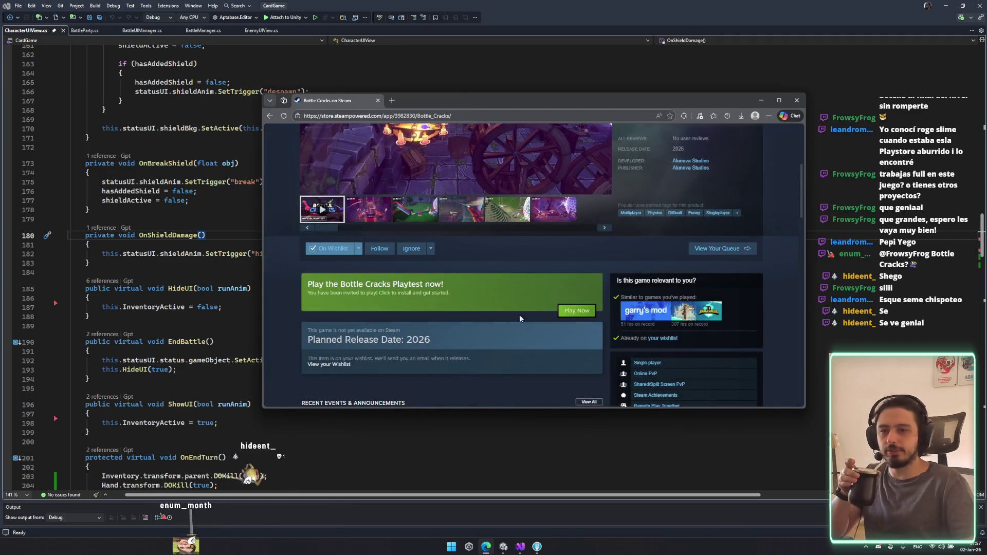
pyautogui.scroll(-2, 501, 278)
pyautogui.scroll(2, 509, 270)
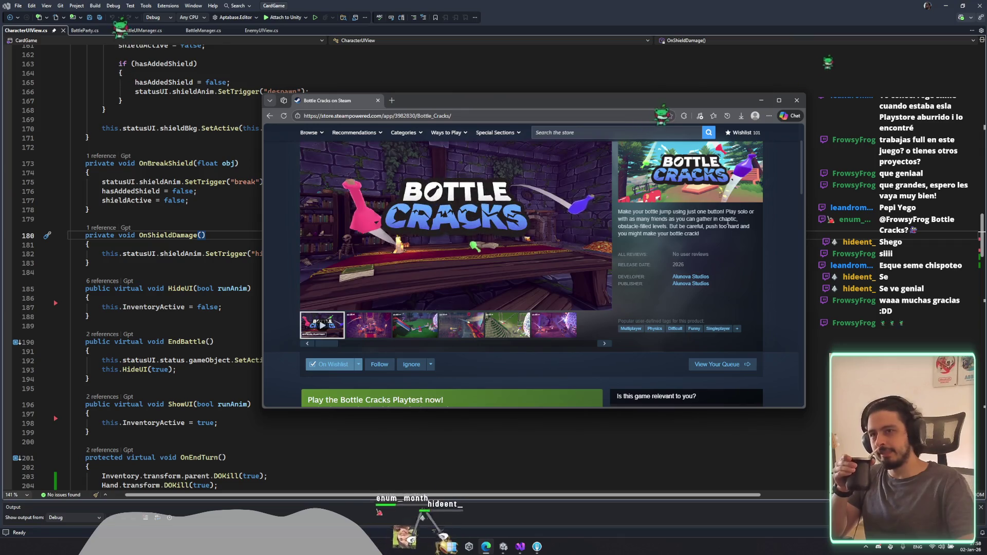
# Step: Read through the Bottle Cracks game description, highlighting a phrase in it
pyautogui.moveTo(649, 227); pyautogui.dragTo(731, 219)
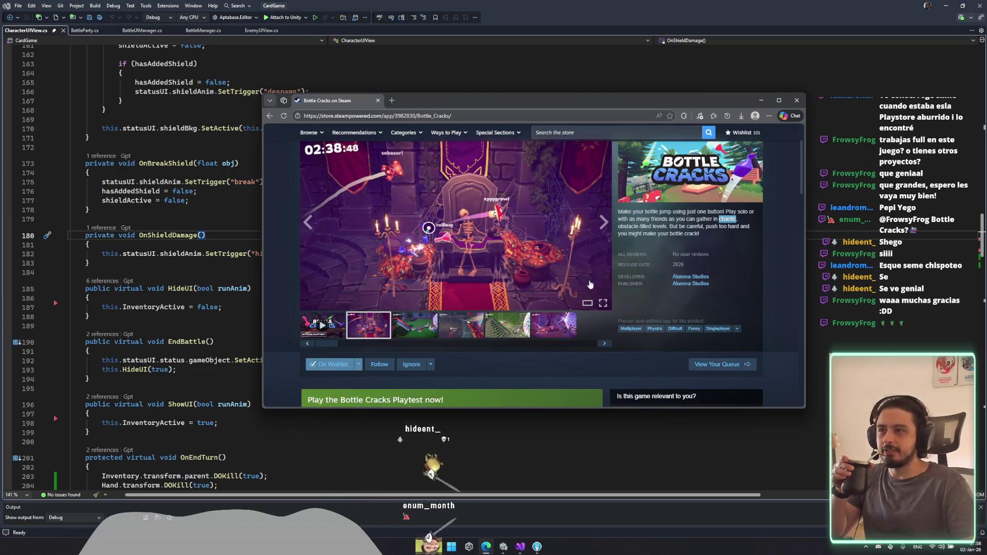
pyautogui.scroll(-10, 593, 278)
pyautogui.scroll(-10, 453, 265)
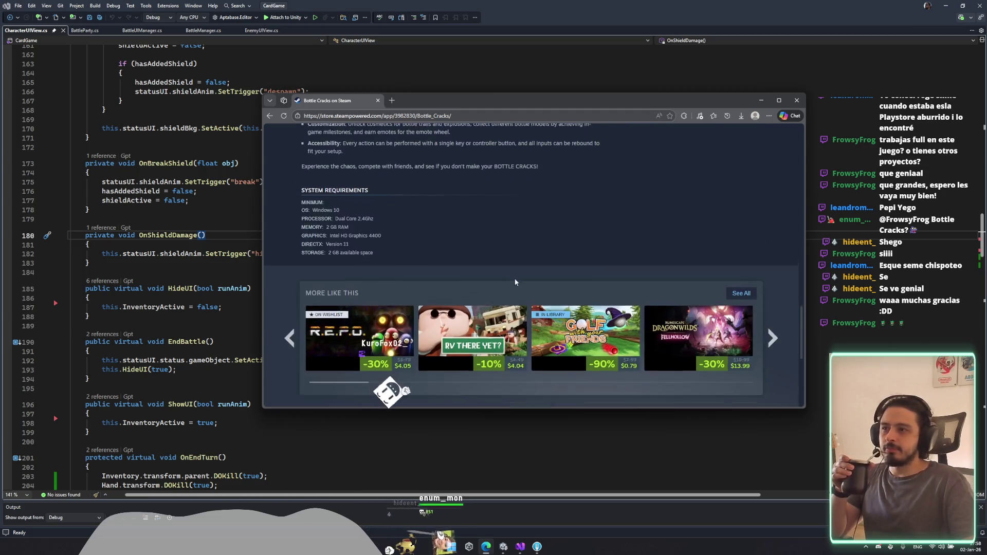
pyautogui.scroll(10, 515, 281)
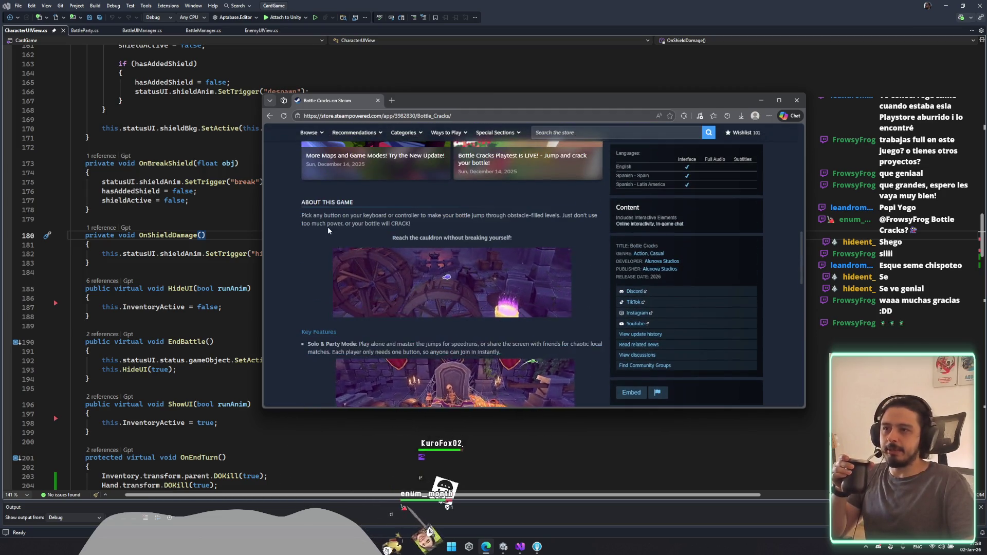
pyautogui.scroll(-4, 325, 234)
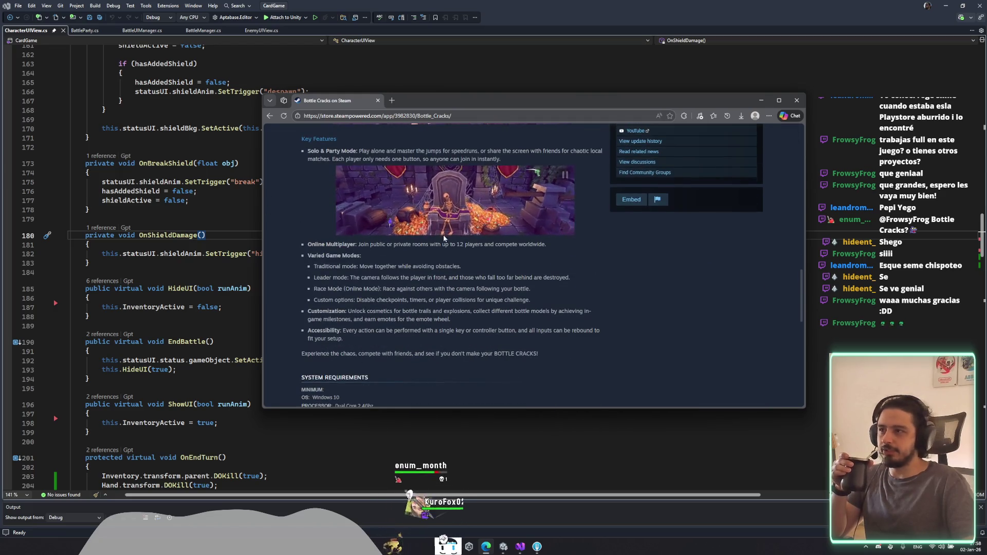
pyautogui.scroll(3, 442, 242)
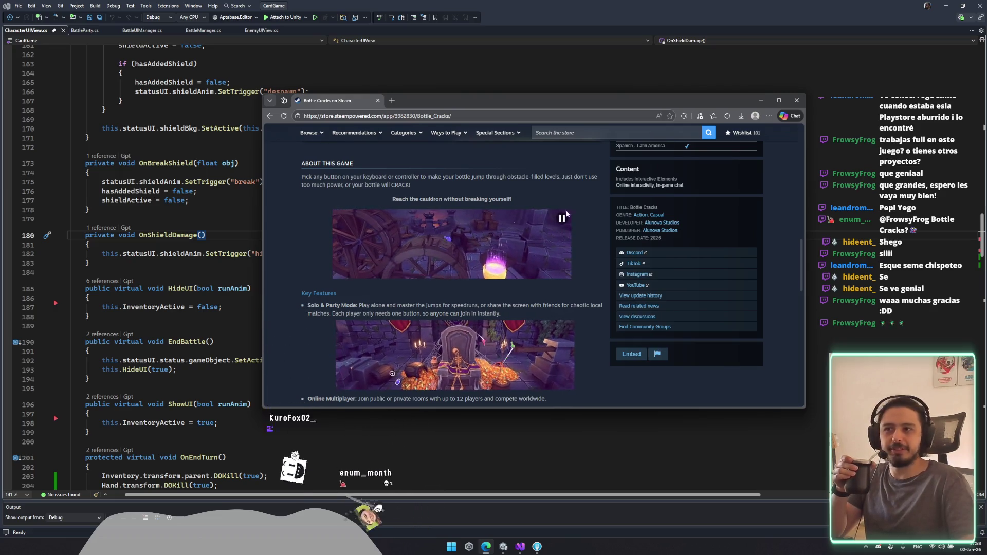
pyautogui.scroll(1, 628, 278)
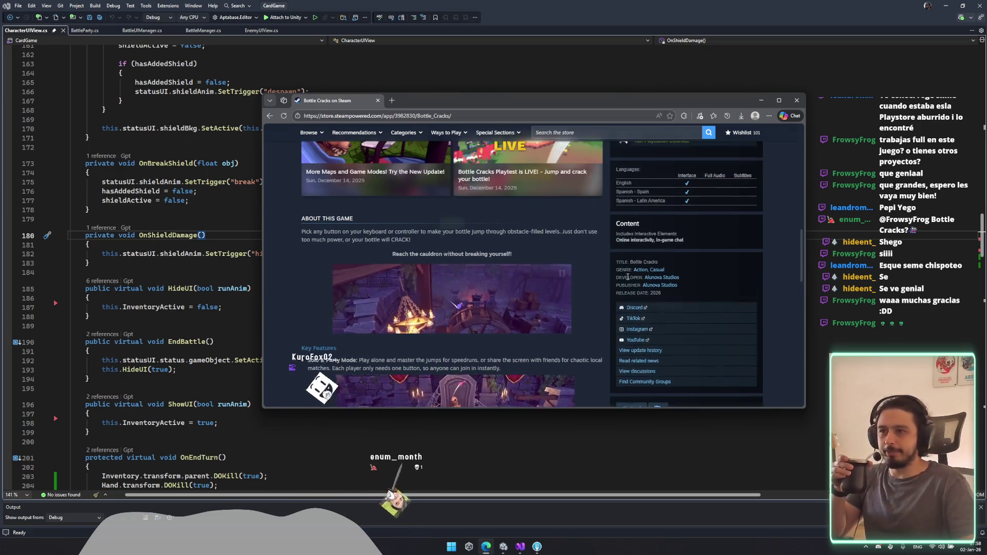
pyautogui.scroll(5, 628, 278)
pyautogui.scroll(-2, 536, 303)
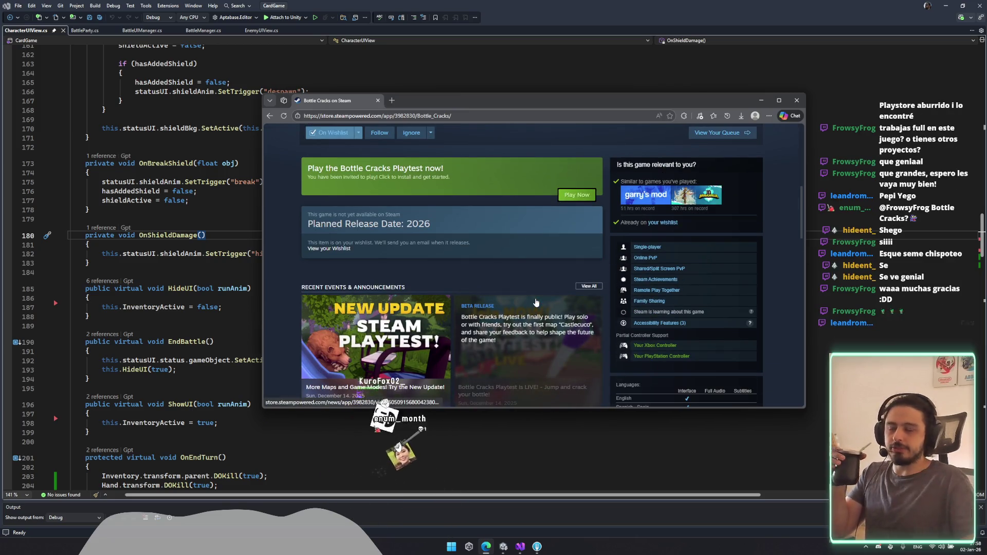
pyautogui.scroll(-5, 497, 370)
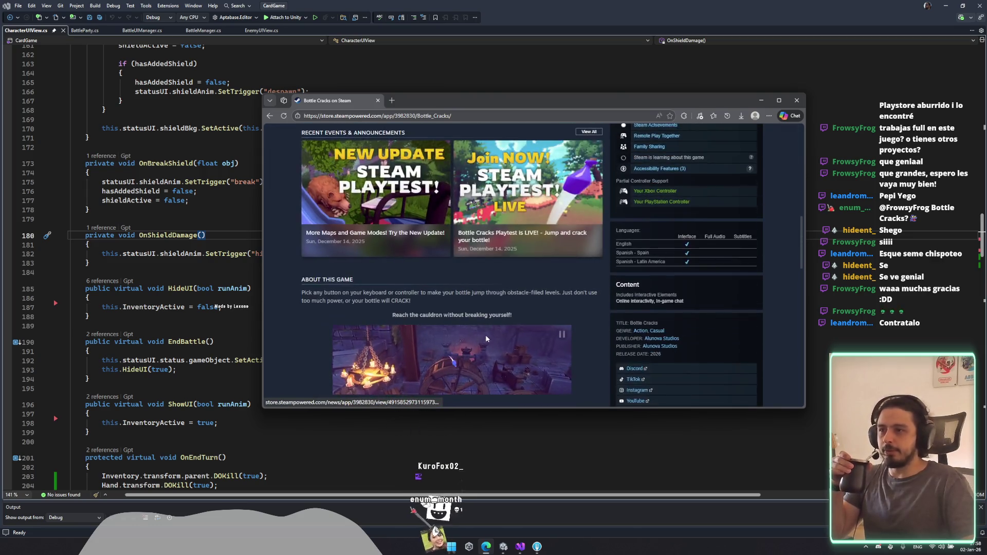
pyautogui.scroll(-10, 469, 292)
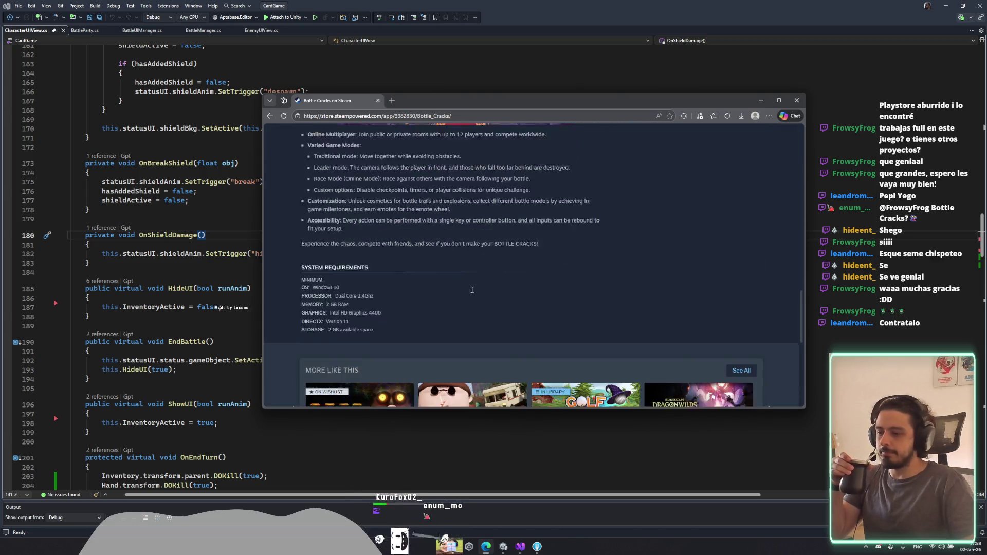
pyautogui.scroll(10, 507, 261)
# Step: Highlight the Varied Game Modes feature list on the store page
pyautogui.moveTo(554, 273)
pyautogui.mouseDown()
pyautogui.moveTo(545, 339)
pyautogui.moveTo(569, 347)
pyautogui.moveTo(489, 149)
pyautogui.moveTo(463, 144)
pyautogui.moveTo(452, 313)
pyautogui.mouseUp()
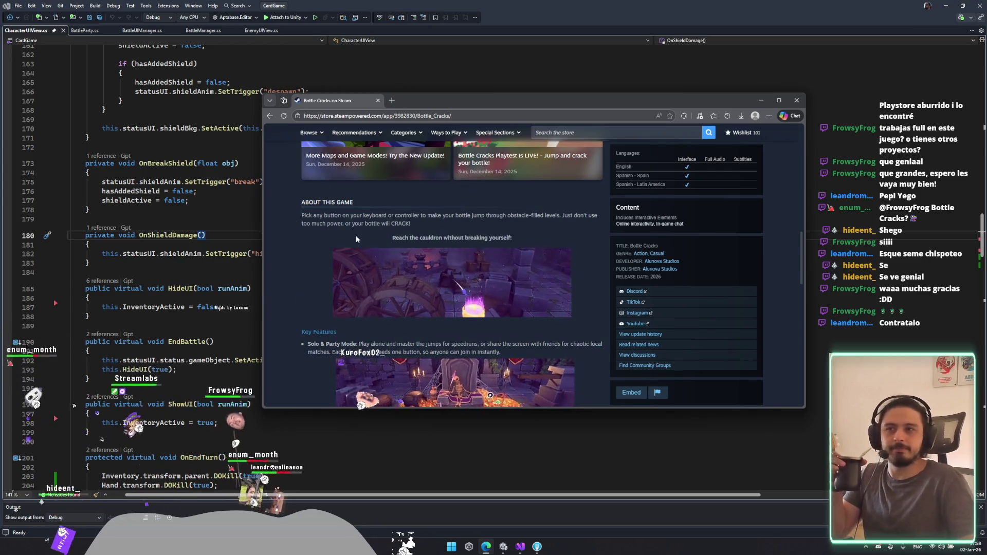
pyautogui.scroll(2, 540, 286)
pyautogui.scroll(10, 540, 286)
pyautogui.scroll(-3, 575, 324)
pyautogui.scroll(2, 576, 325)
# Step: Show the third and fourth screenshots, then the second trailer, in the main viewer
pyautogui.click(400, 332)
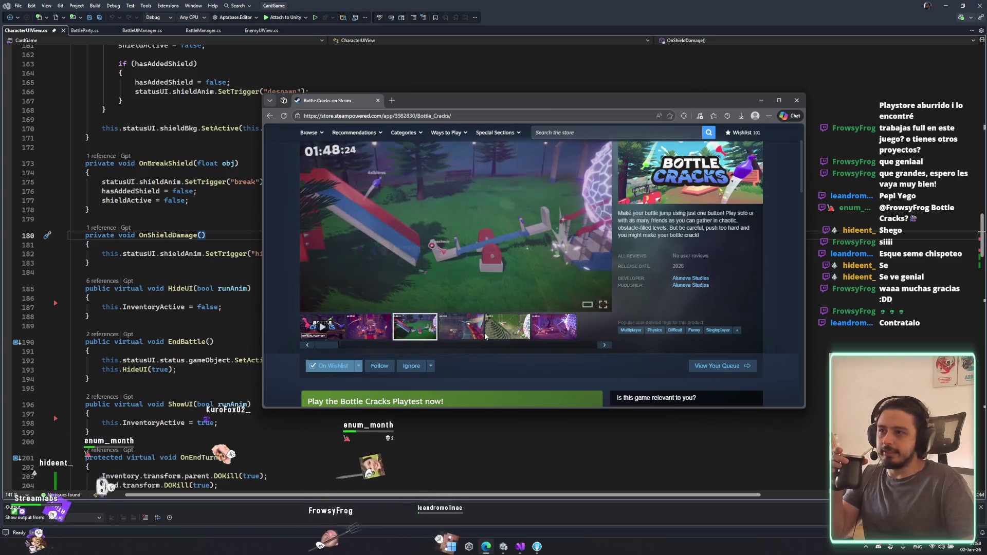
pyautogui.click(465, 329)
pyautogui.scroll(-2, 470, 332)
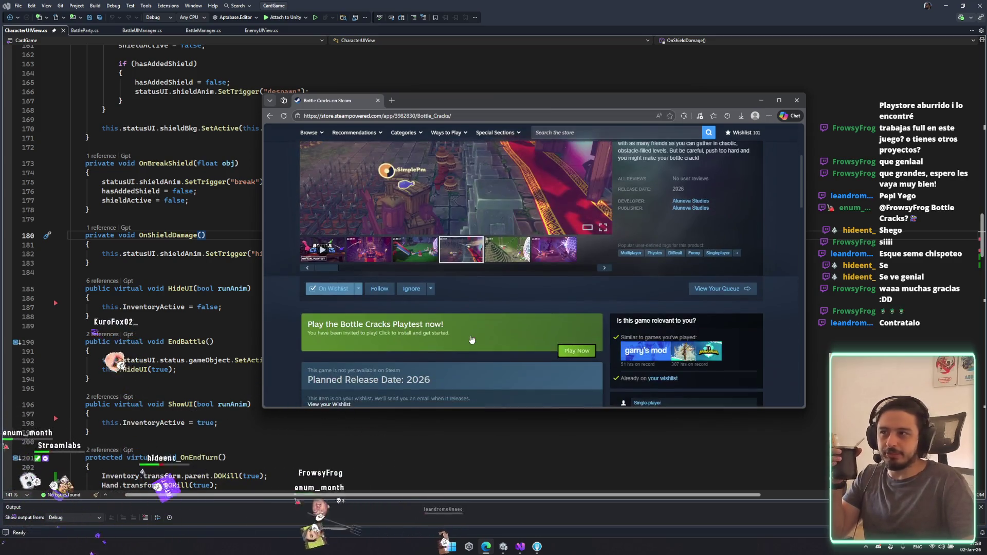
pyautogui.scroll(3, 468, 317)
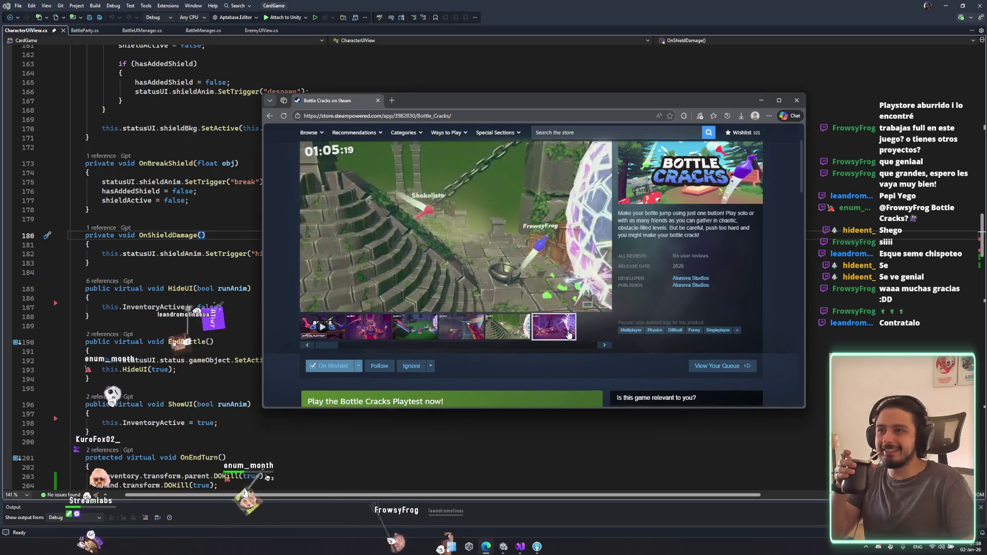
pyautogui.scroll(2, 413, 334)
pyautogui.scroll(-2, 391, 360)
pyautogui.click(381, 329)
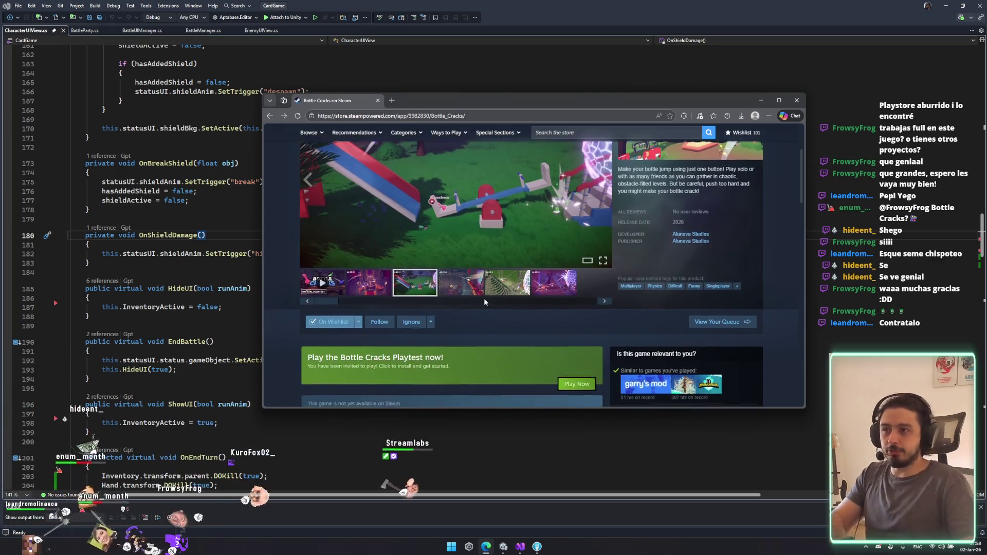
# Step: Open the playtest announcement and Steam Gift Cards in new tabs, then close all tabs and the browser
pyautogui.scroll(-10, 485, 360)
pyautogui.middleClick(486, 360)
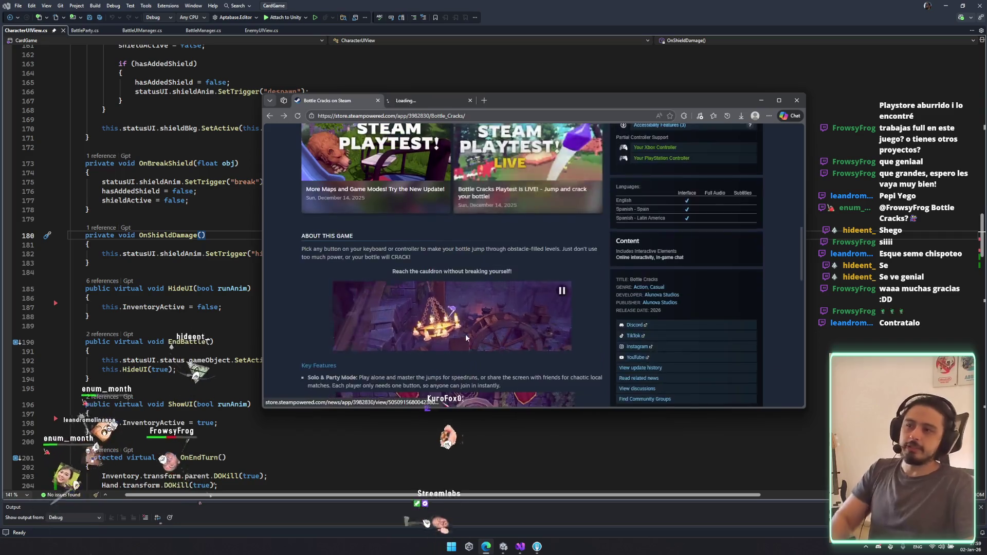
pyautogui.scroll(-20, 518, 350)
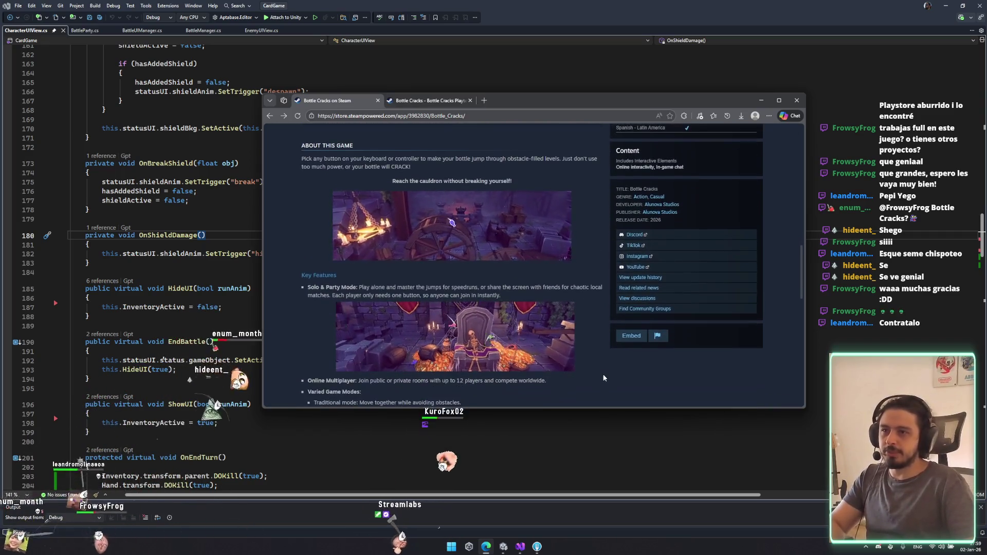
pyautogui.scroll(-3, 603, 379)
pyautogui.middleClick(603, 380)
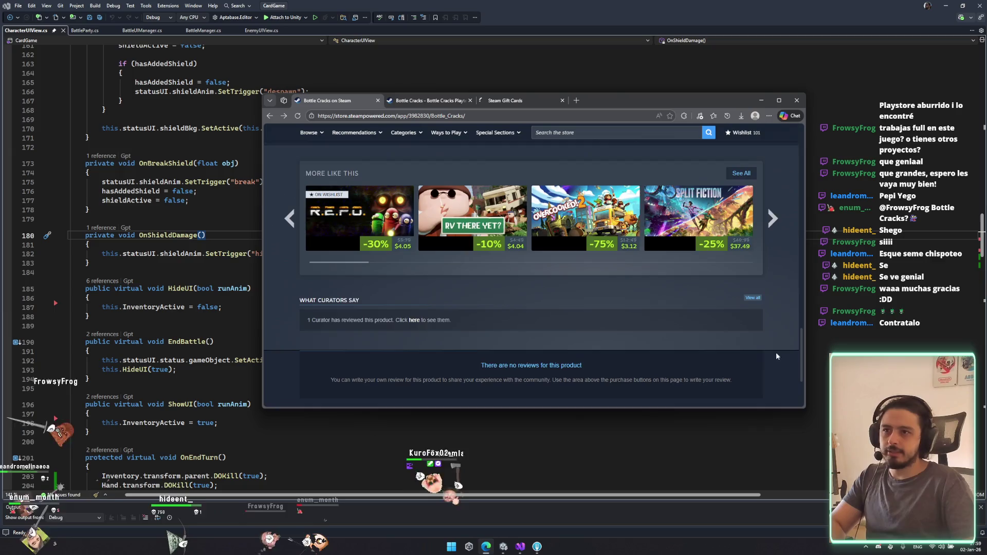
pyautogui.hotkey('ctrl', 'w')
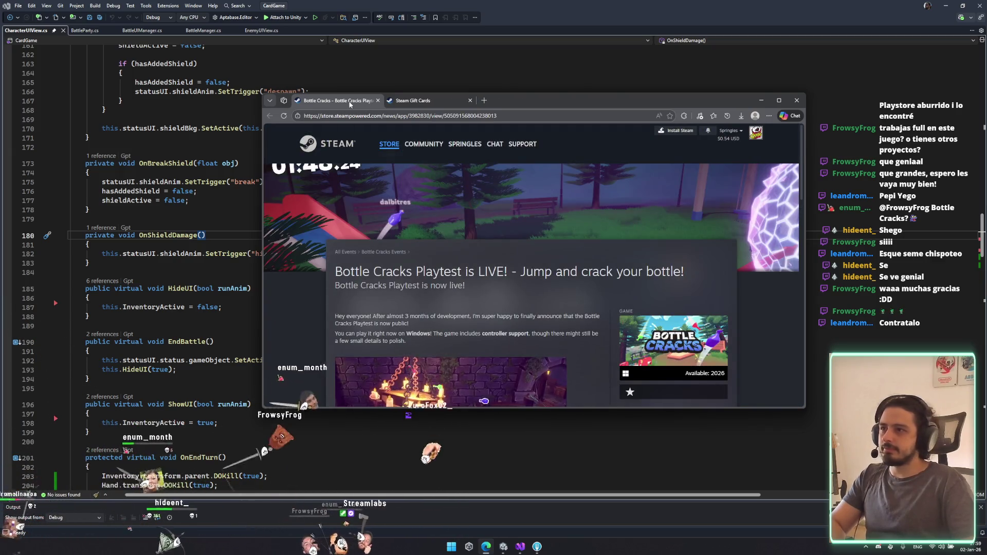
pyautogui.hotkey('ctrl', 'w')
pyautogui.hotkey('ctrl', 'w')
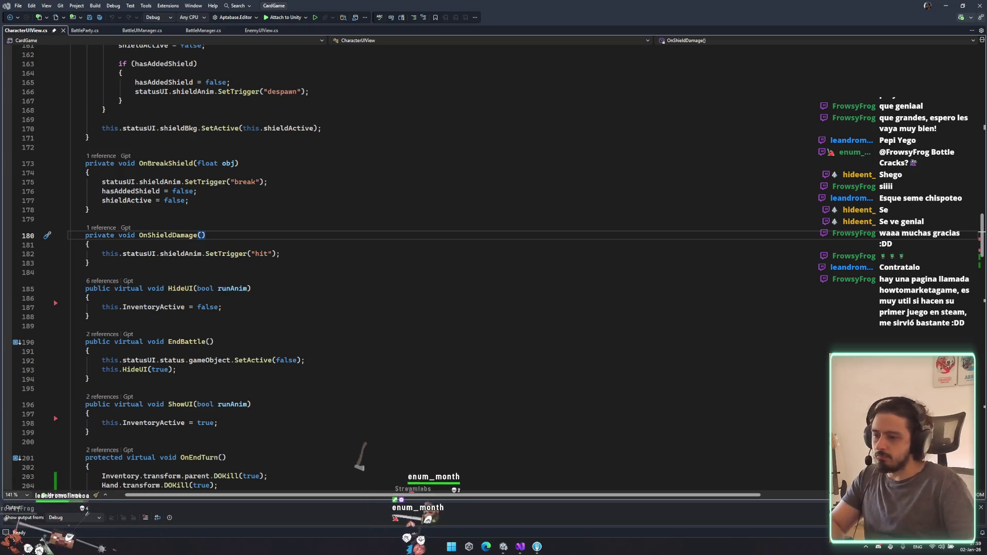
# Step: Browse howtomarketagame.com's marketing steps in a maximized window, then return to CharacterUIView.cs in Visual Studio
pyautogui.hotkey('alt', 'Tab')
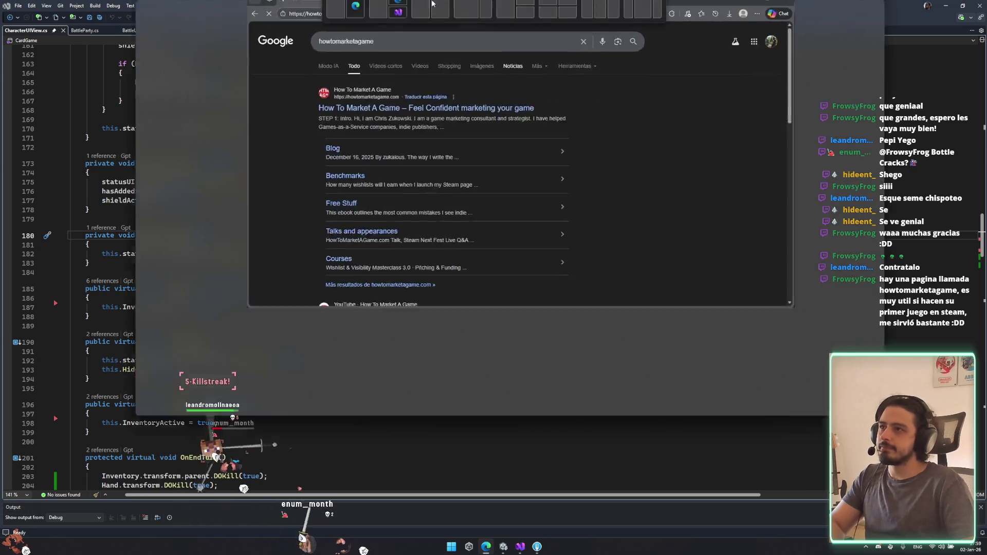
pyautogui.doubleClick(430, 11)
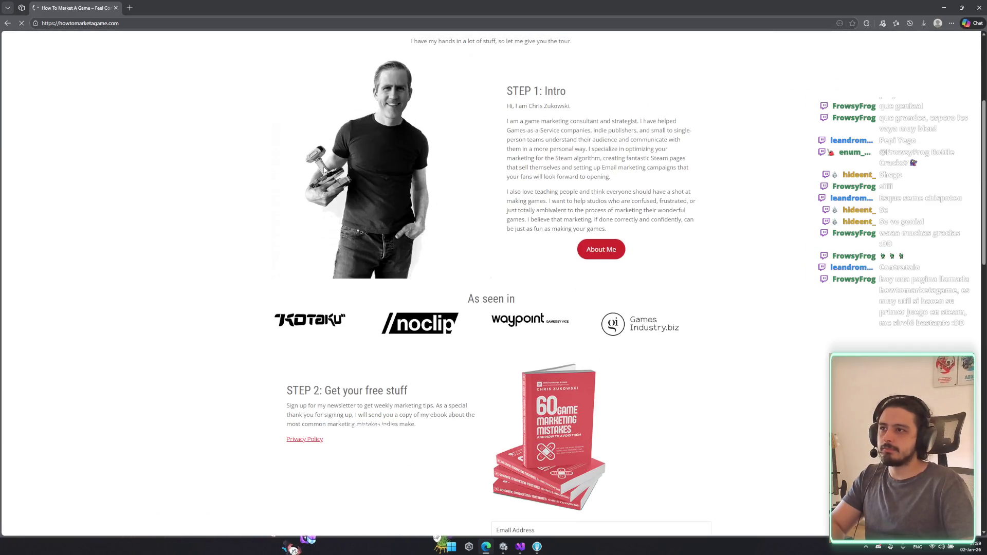
pyautogui.scroll(-5, 368, 123)
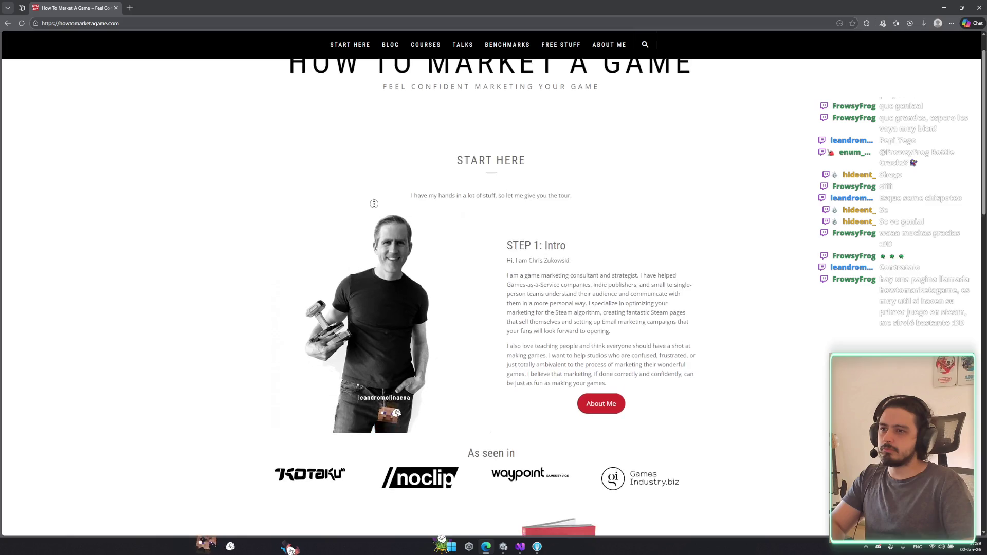
pyautogui.scroll(-10, 337, 222)
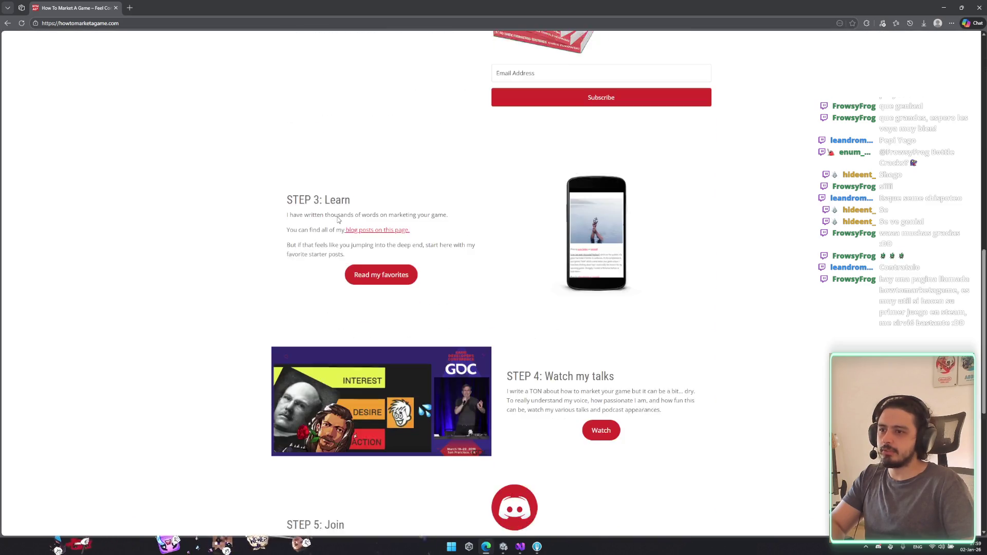
pyautogui.scroll(-3, 339, 217)
pyautogui.scroll(3, 463, 222)
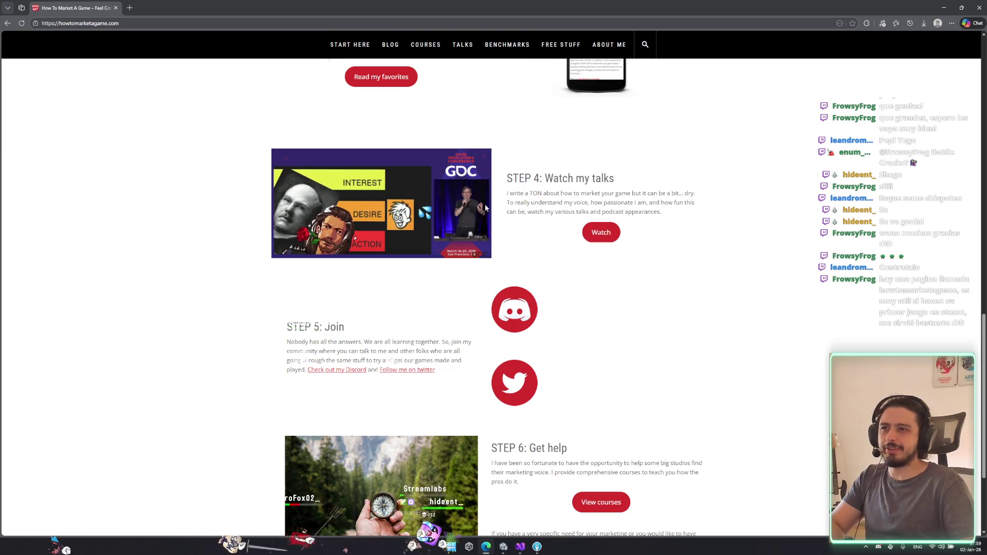
pyautogui.scroll(-2, 484, 208)
pyautogui.scroll(20, 605, 187)
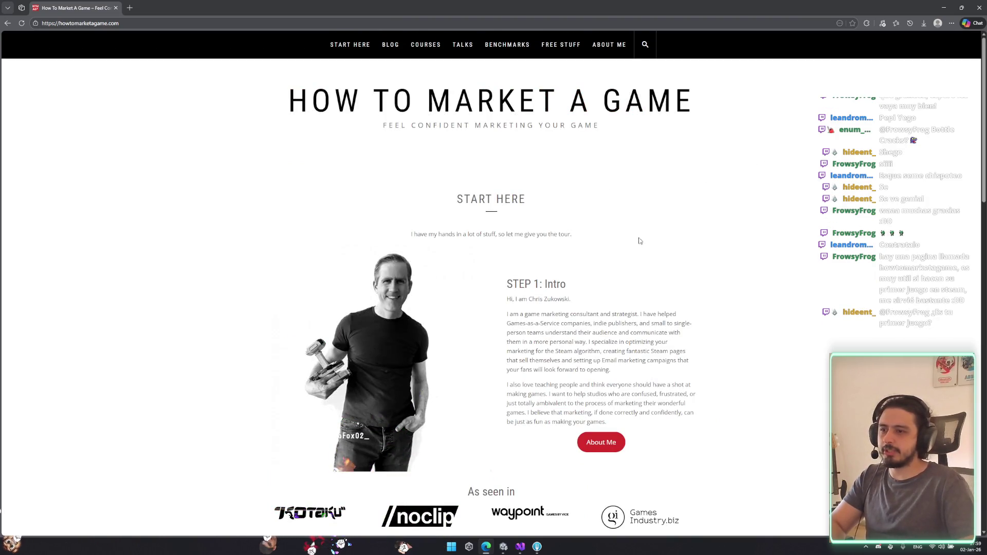
pyautogui.hotkey('alt', 'Tab')
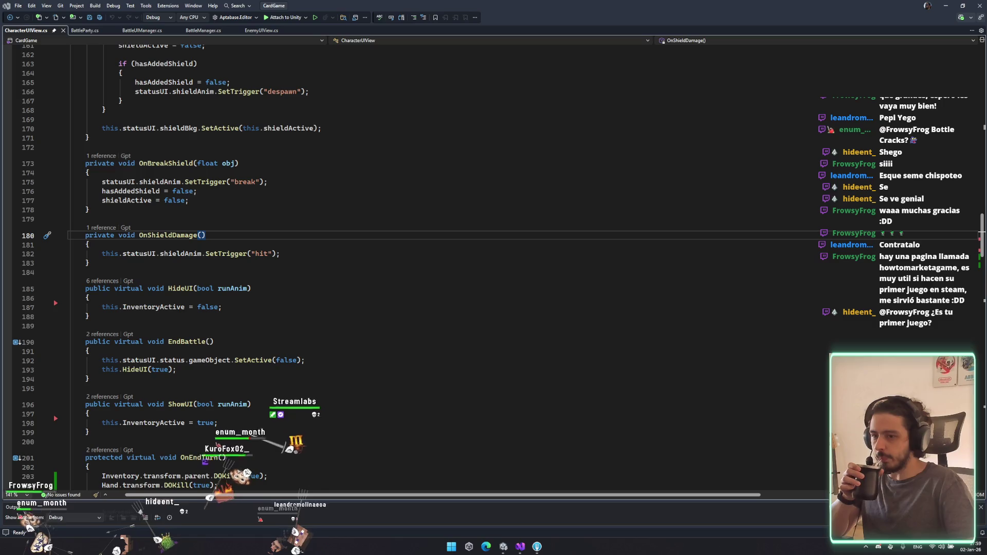
pyautogui.click(737, 335)
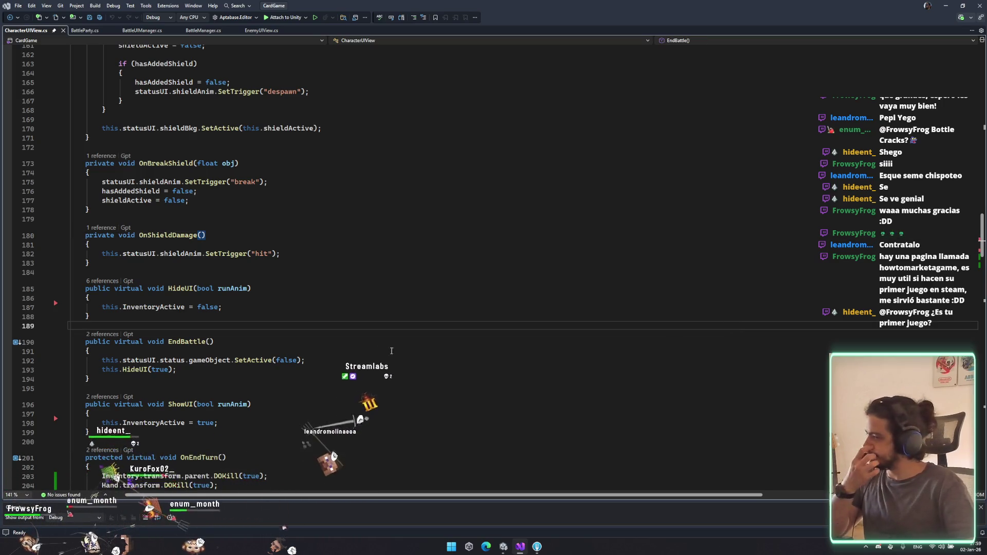
pyautogui.scroll(-13, 347, 359)
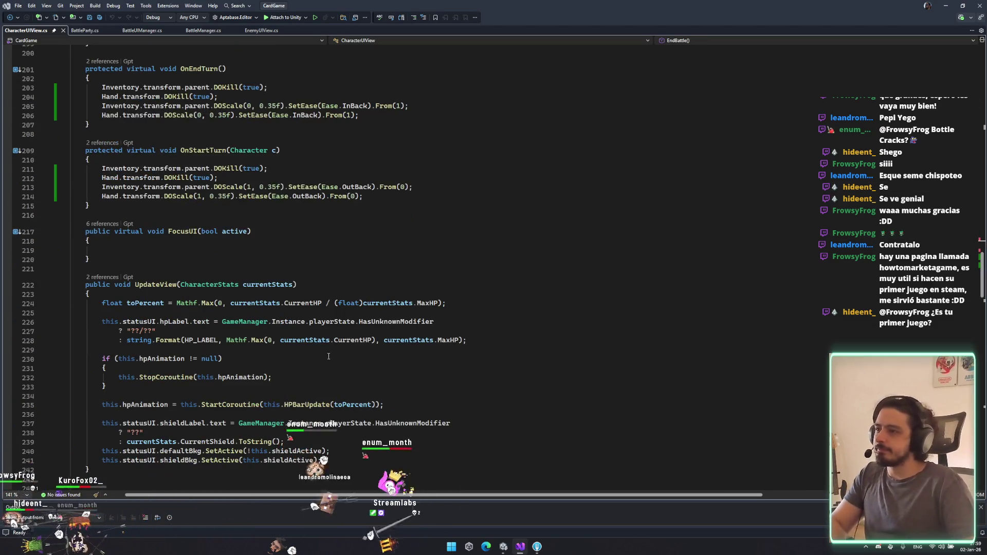
pyautogui.scroll(-12, 195, 287)
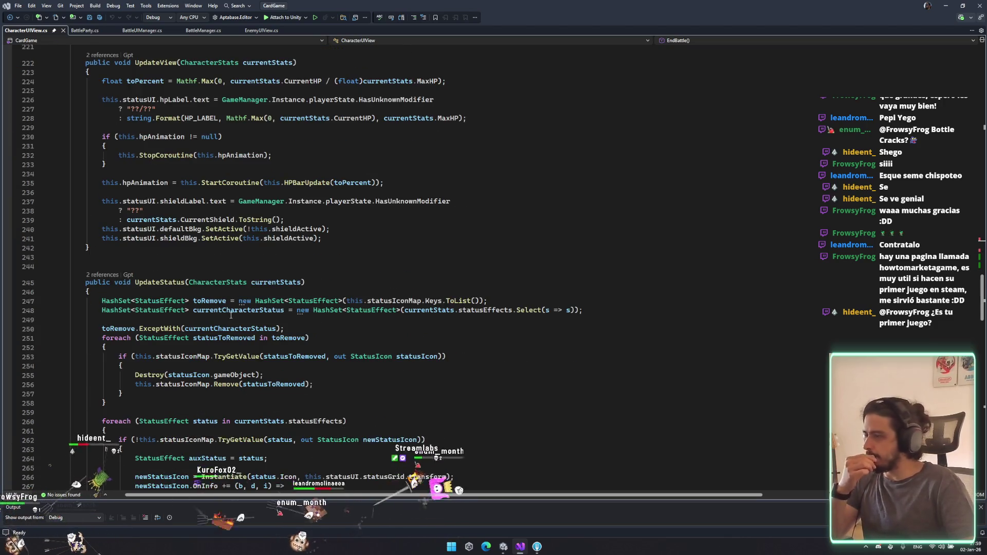
pyautogui.scroll(-6, 231, 316)
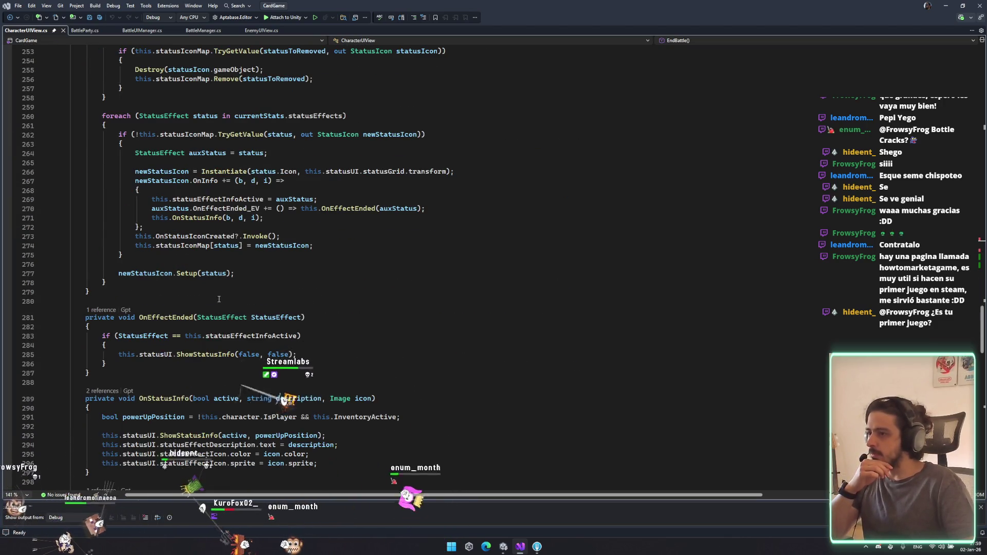
pyautogui.scroll(-11, 219, 299)
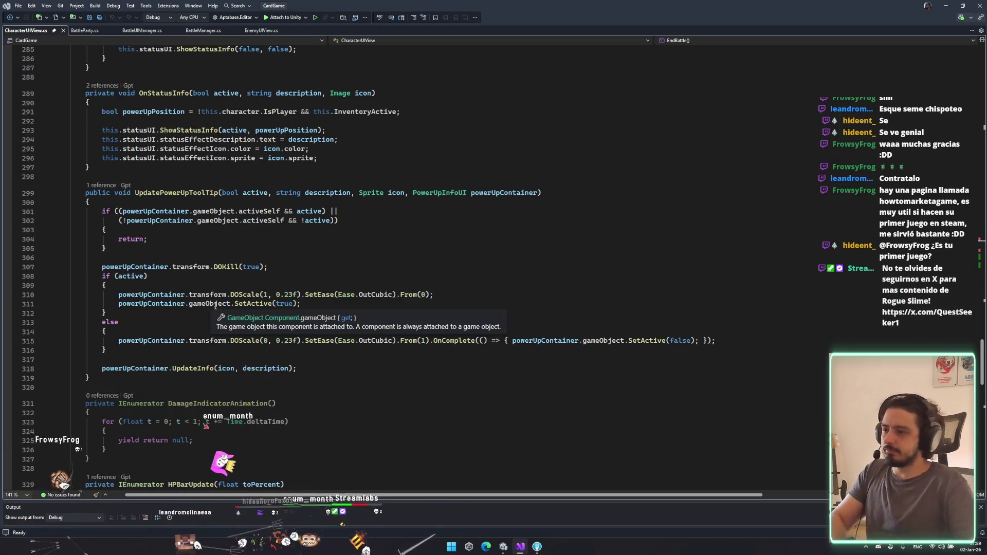
pyautogui.scroll(-18, 216, 309)
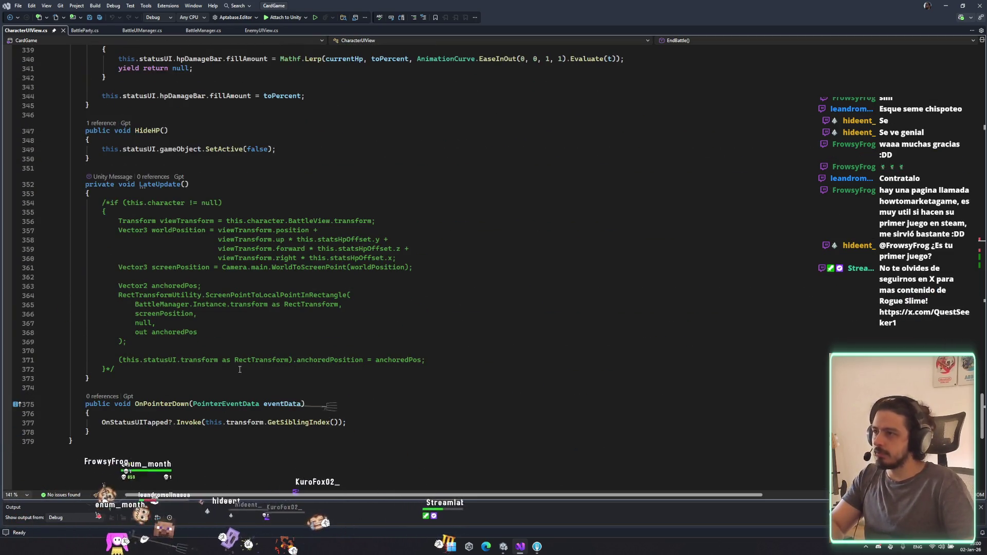
# Step: Find the StartTurn call on line 318 of BattleParty.cs and jump to its definition in BattleManager.cs
pyautogui.click(82, 30)
pyautogui.scroll(-1, 241, 197)
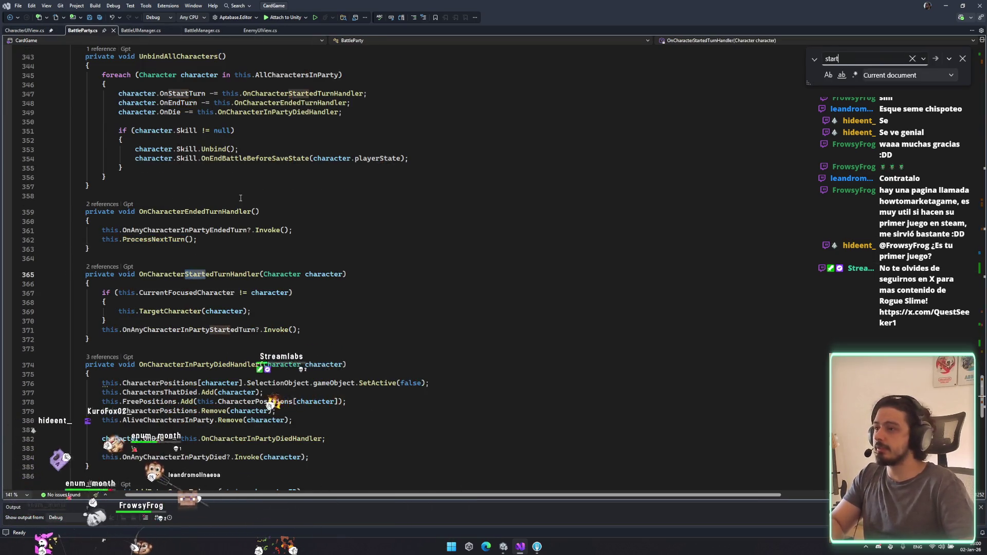
pyautogui.write('turn')
pyautogui.click(294, 267)
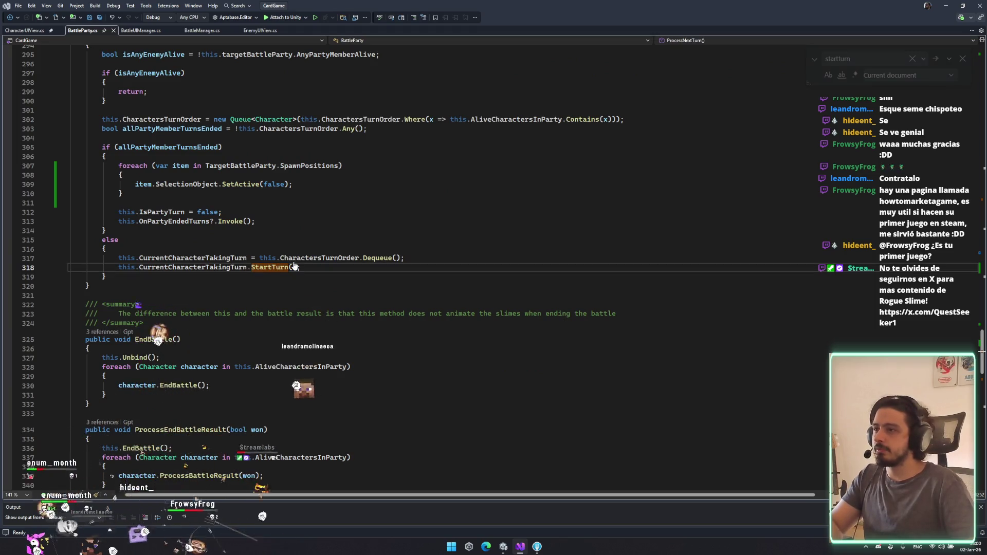
pyautogui.press('F12')
pyautogui.click(260, 31)
pyautogui.click(208, 31)
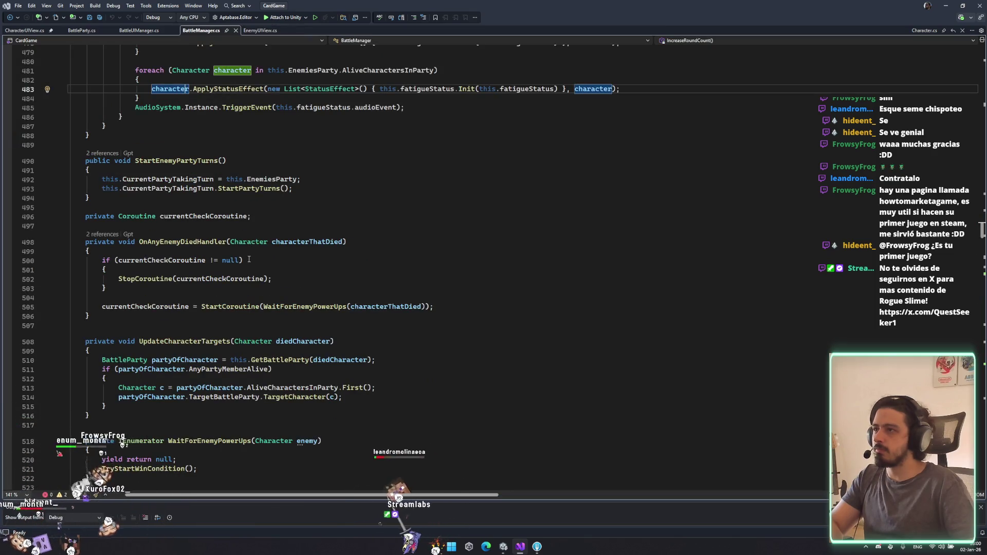
pyautogui.click(507, 549)
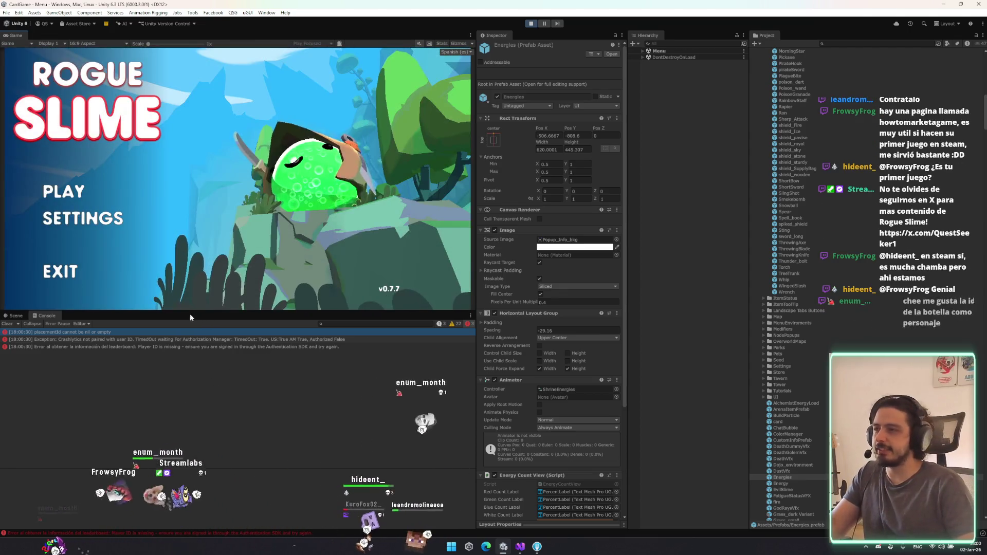
# Step: Start a run with PLAY, begin the fight with PELEAR, and end the turn twice
pyautogui.click(95, 193)
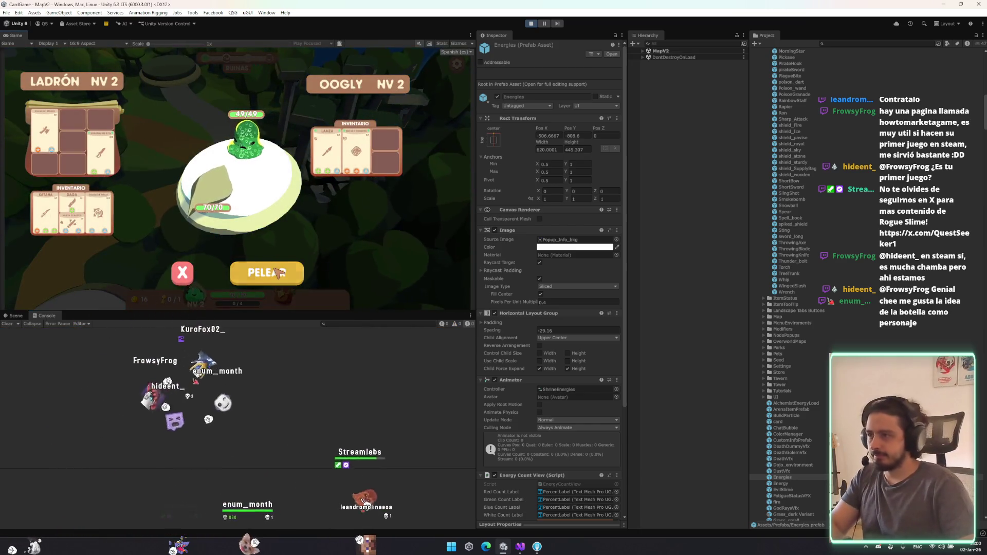
pyautogui.click(268, 266)
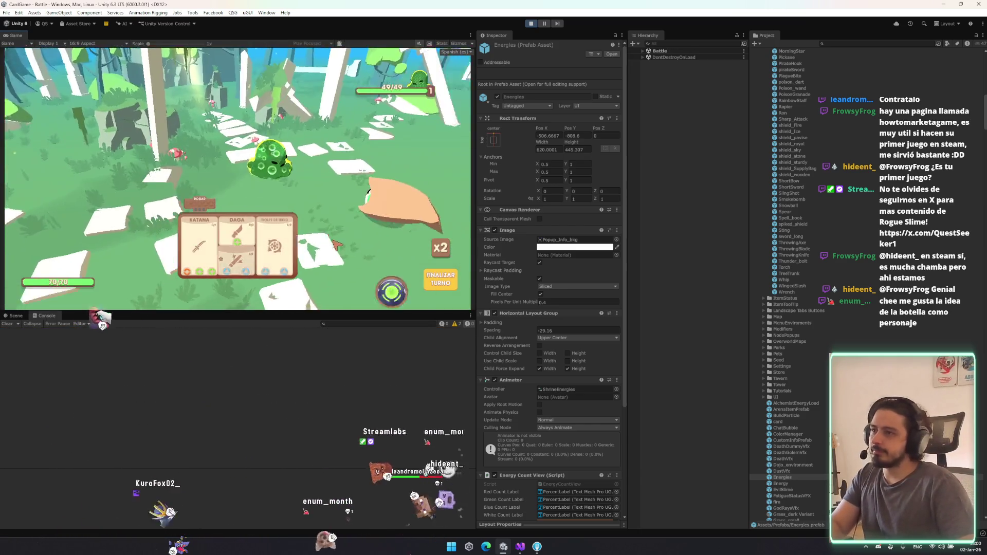
pyautogui.click(447, 281)
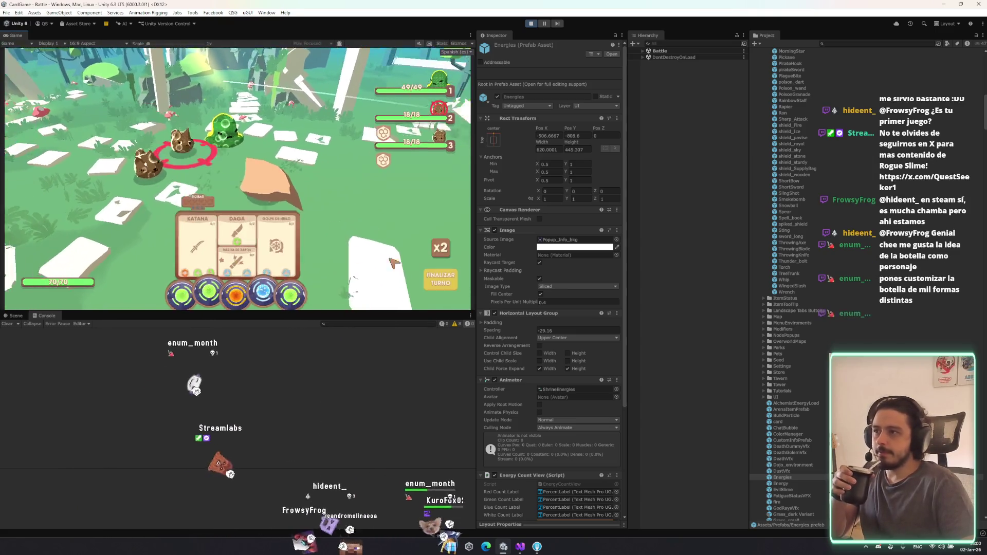
pyautogui.click(452, 284)
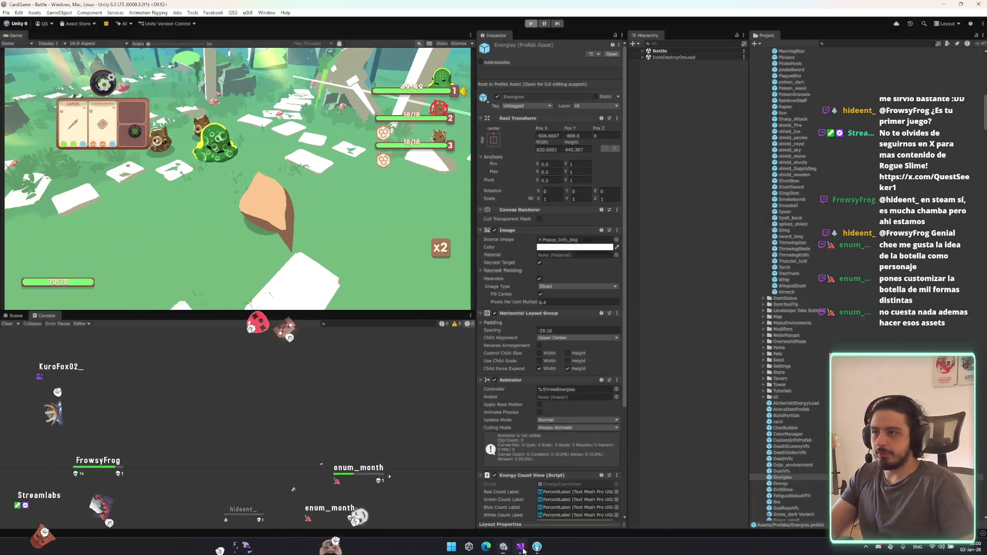
# Step: Back in Visual Studio, select the OnAnyEnemyDiedHandler method name in BattleManager.cs
pyautogui.click(521, 546)
pyautogui.click(207, 251)
pyautogui.doubleClick(183, 242)
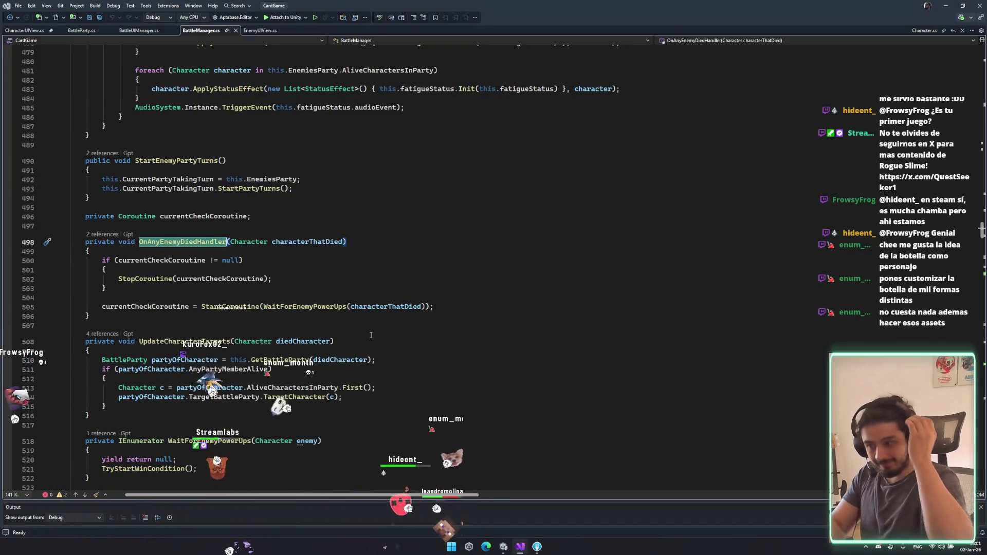
# Step: Read BattleManager.cs down to Update and FocusCharacter, then open the BattleUIManager.cs tab
pyautogui.scroll(-3, 466, 342)
pyautogui.scroll(-12, 466, 342)
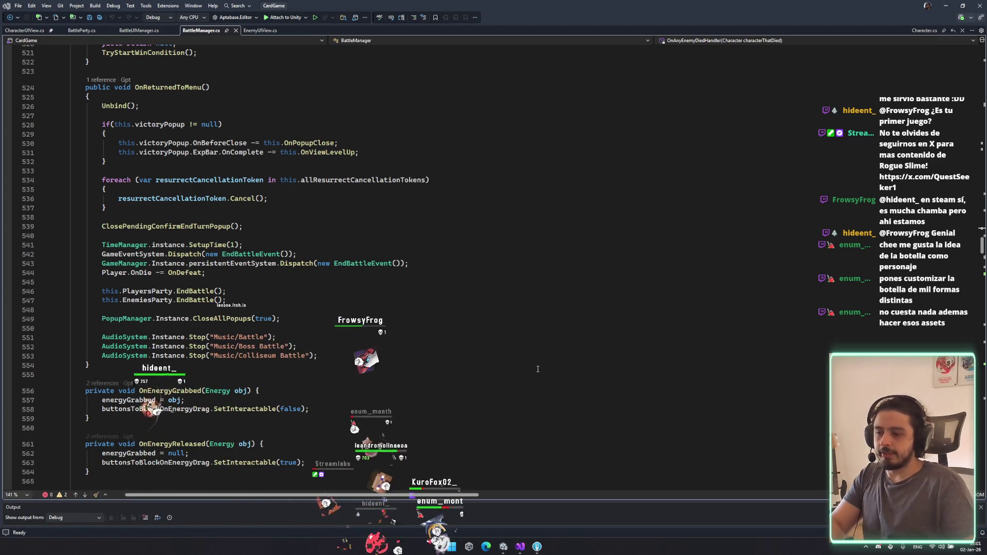
pyautogui.scroll(-20, 471, 366)
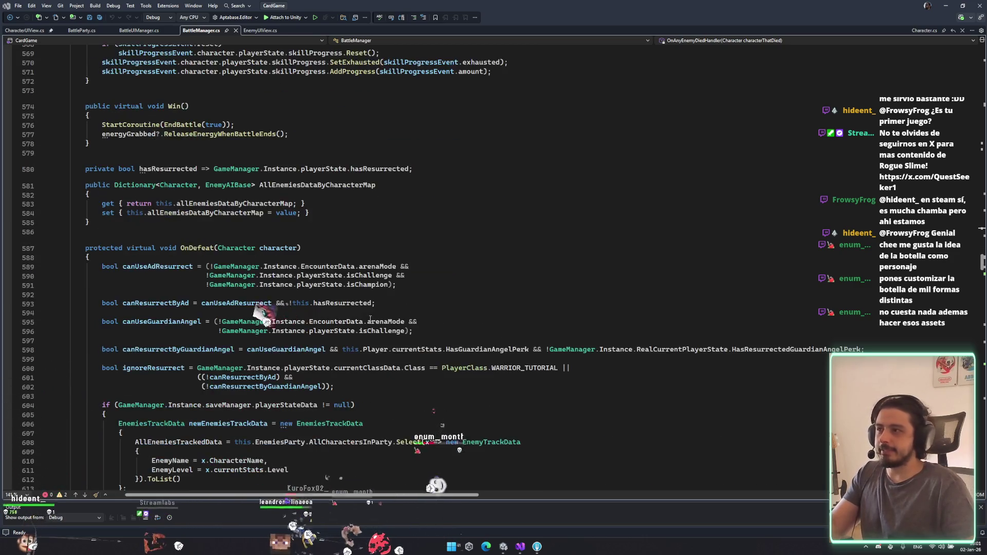
pyautogui.scroll(-4, 370, 319)
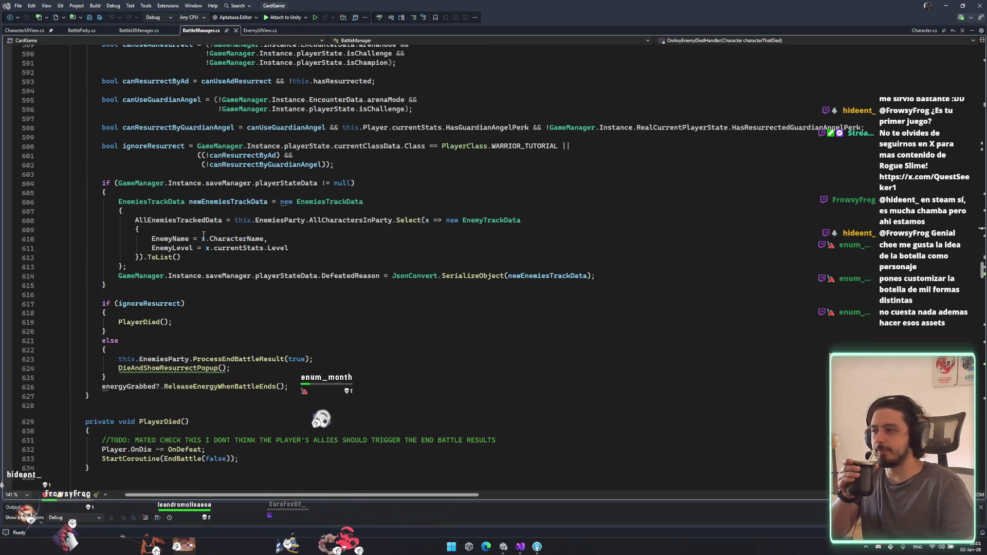
pyautogui.scroll(-2, 205, 234)
pyautogui.scroll(-14, 211, 233)
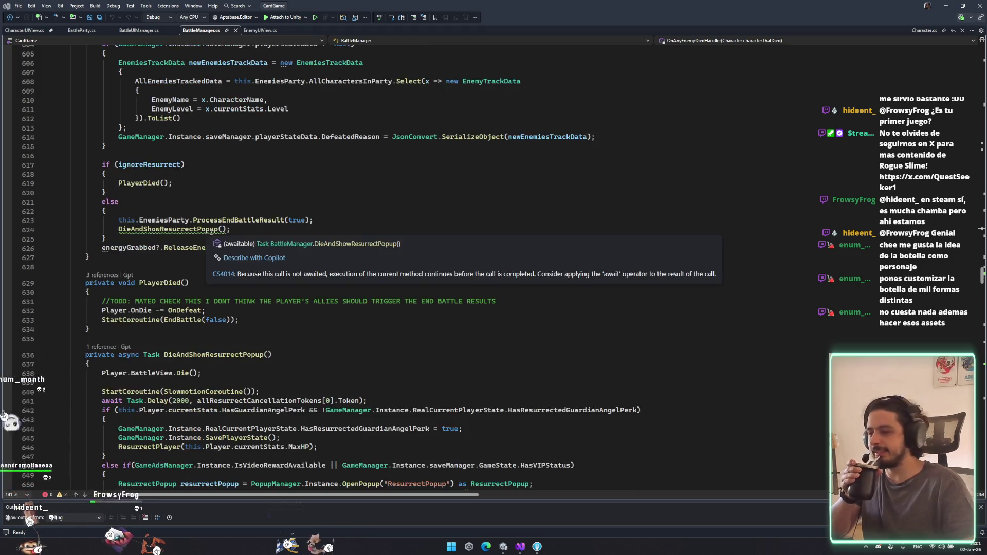
pyautogui.scroll(-15, 181, 222)
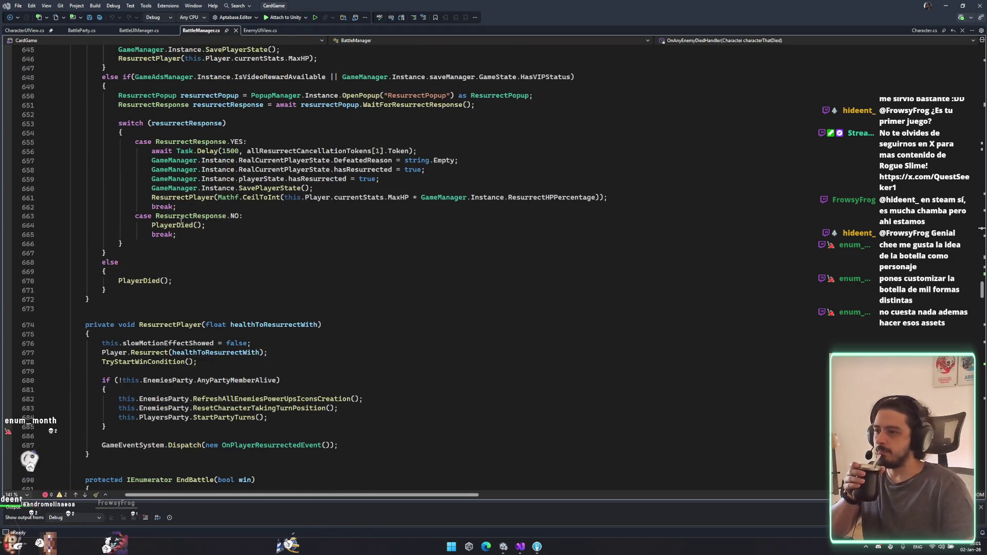
pyautogui.scroll(-9, 181, 221)
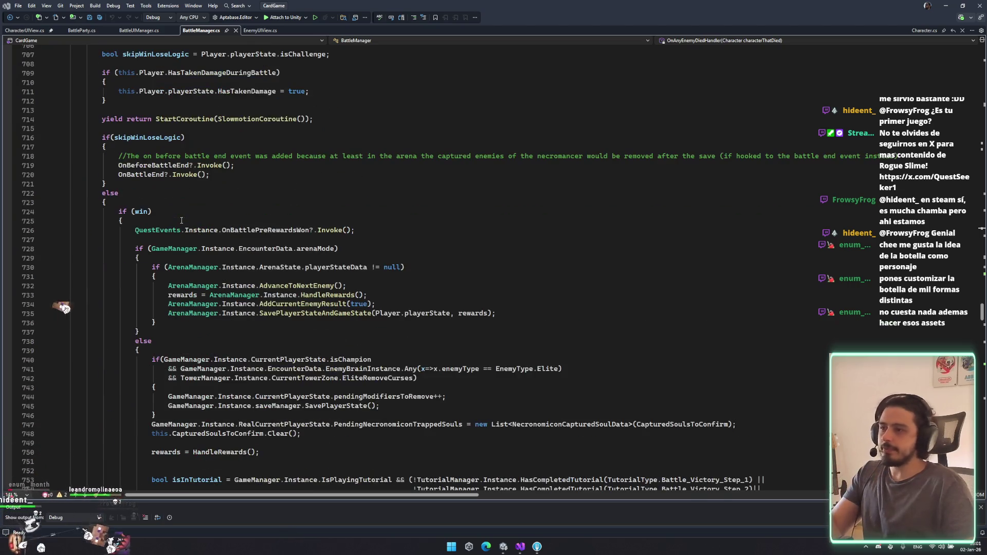
pyautogui.scroll(-2, 330, 213)
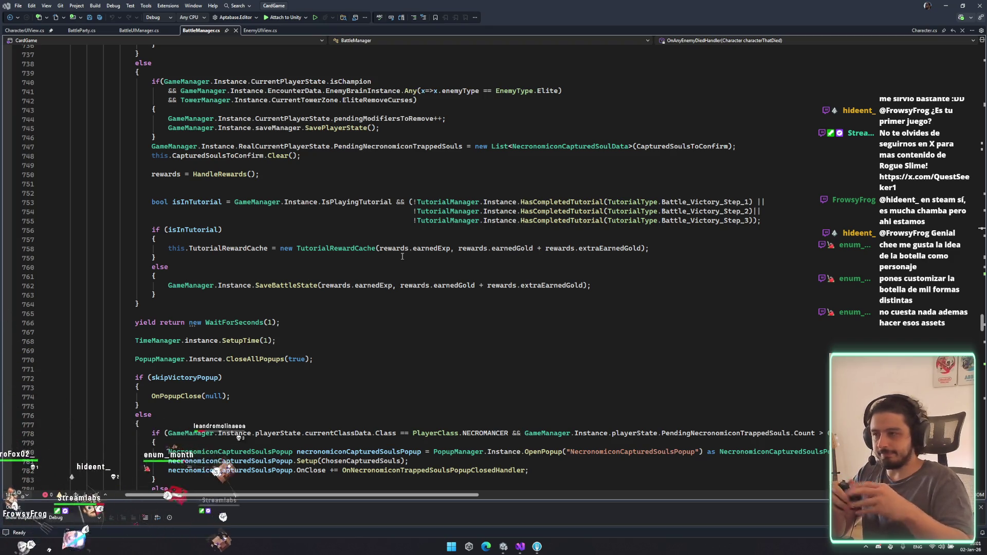
pyautogui.scroll(-20, 402, 256)
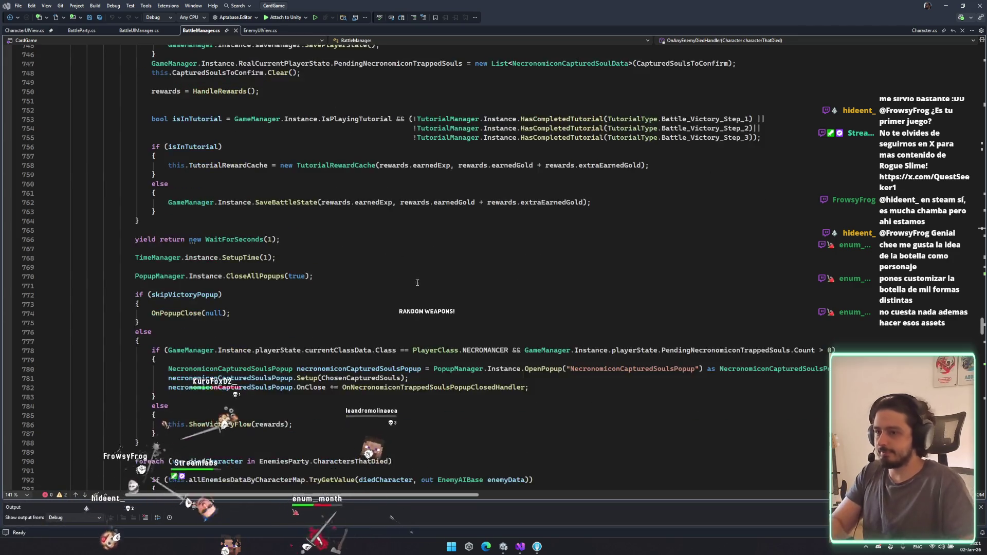
pyautogui.scroll(-8, 375, 276)
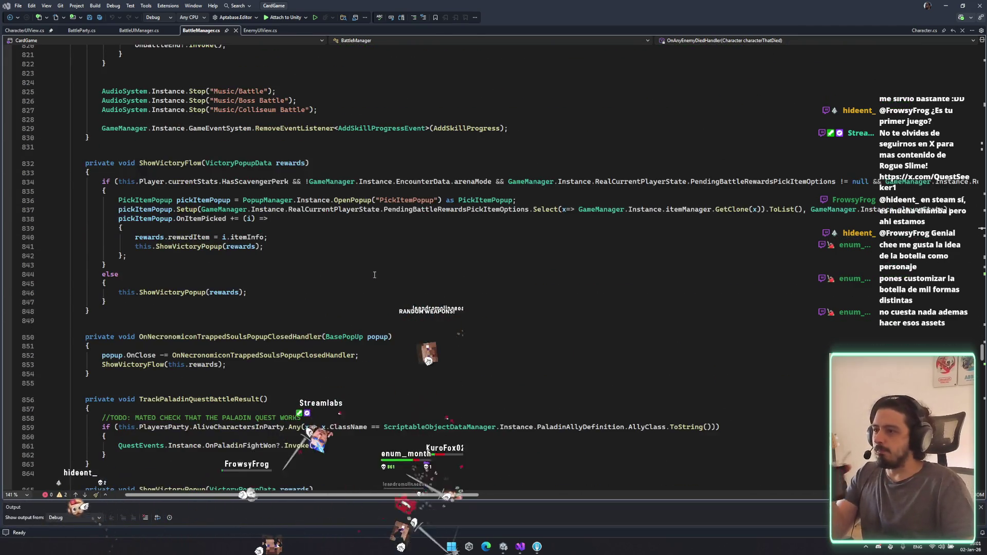
pyautogui.scroll(-18, 373, 273)
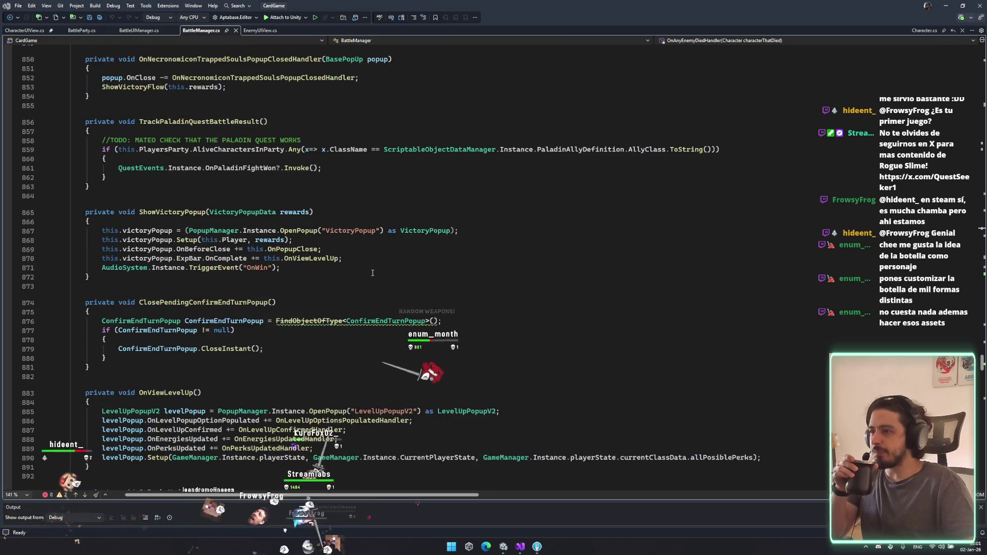
pyautogui.scroll(-7, 362, 264)
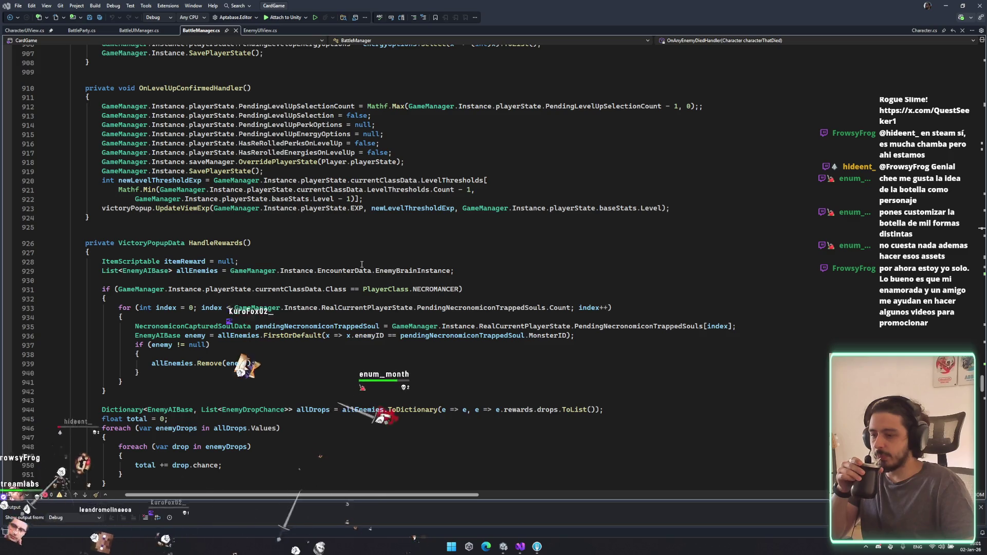
pyautogui.scroll(-10, 362, 264)
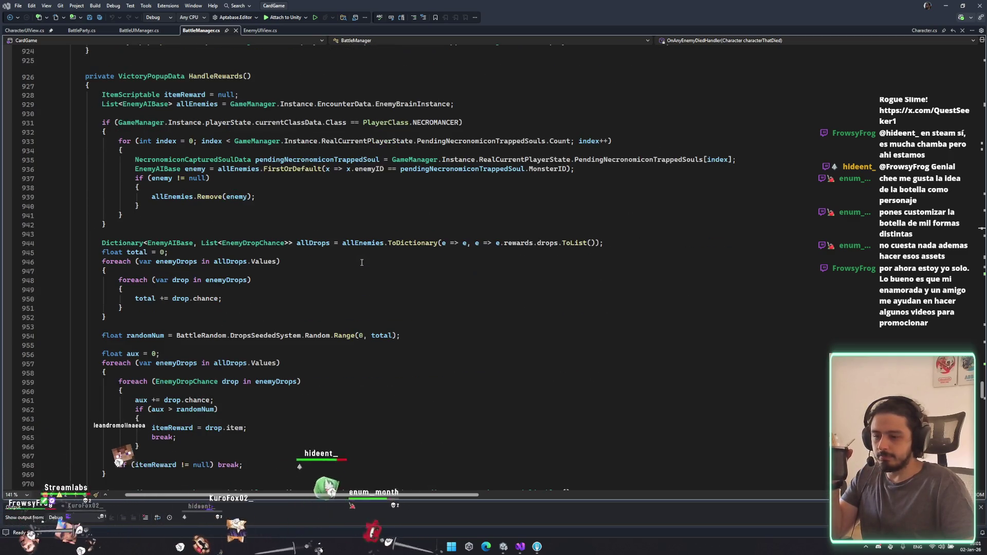
pyautogui.scroll(-12, 362, 257)
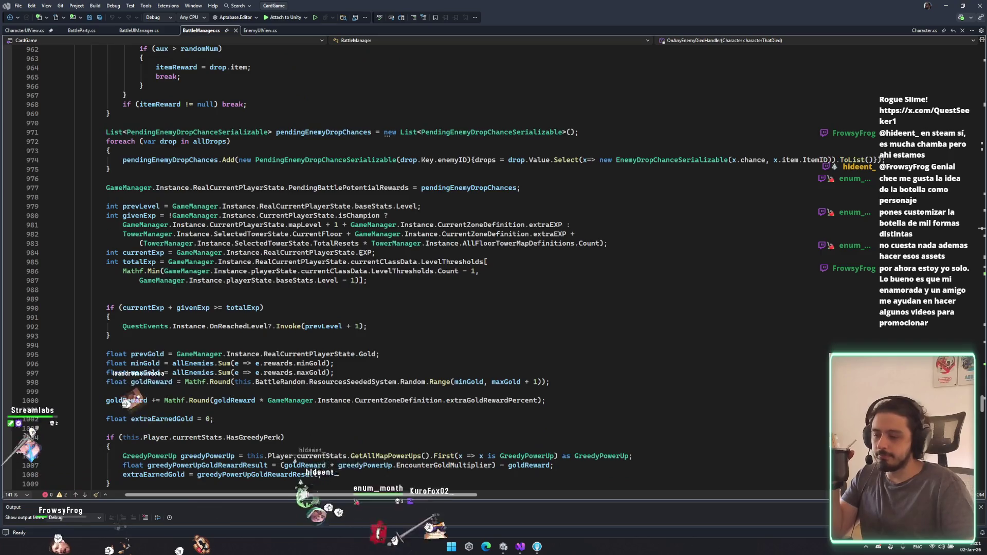
pyautogui.scroll(-3, 361, 253)
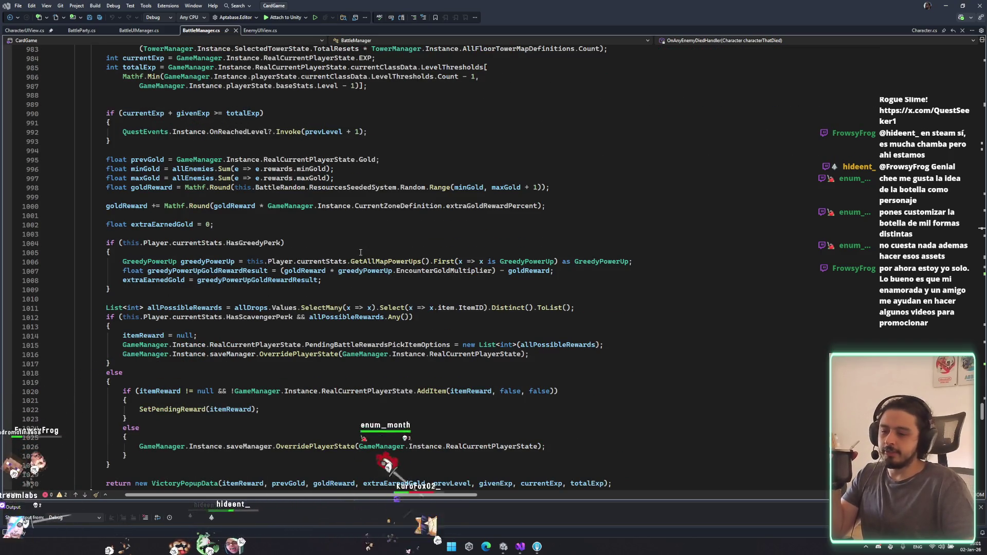
pyautogui.scroll(-20, 361, 252)
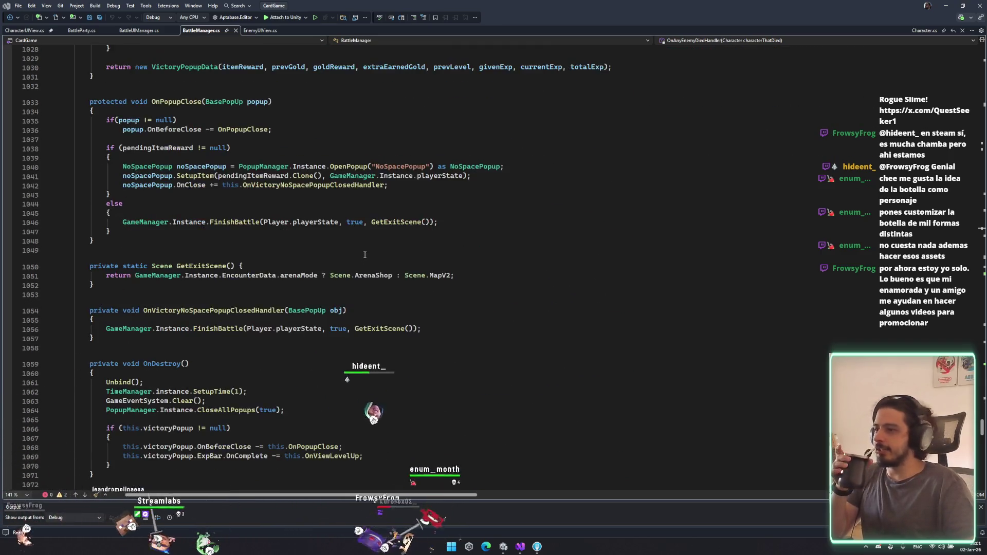
pyautogui.scroll(-16, 368, 245)
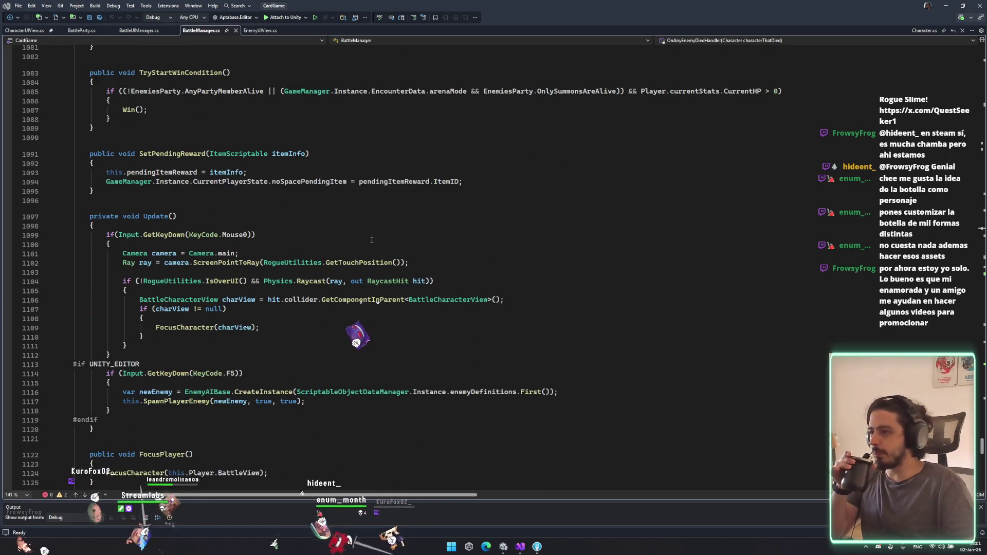
pyautogui.scroll(-12, 372, 240)
pyautogui.scroll(11, 310, 251)
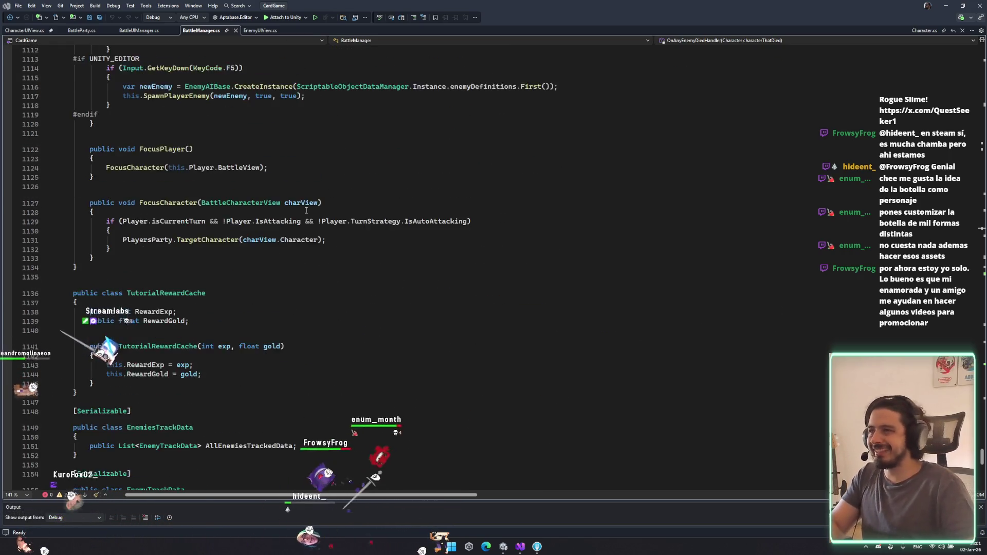
pyautogui.click(139, 30)
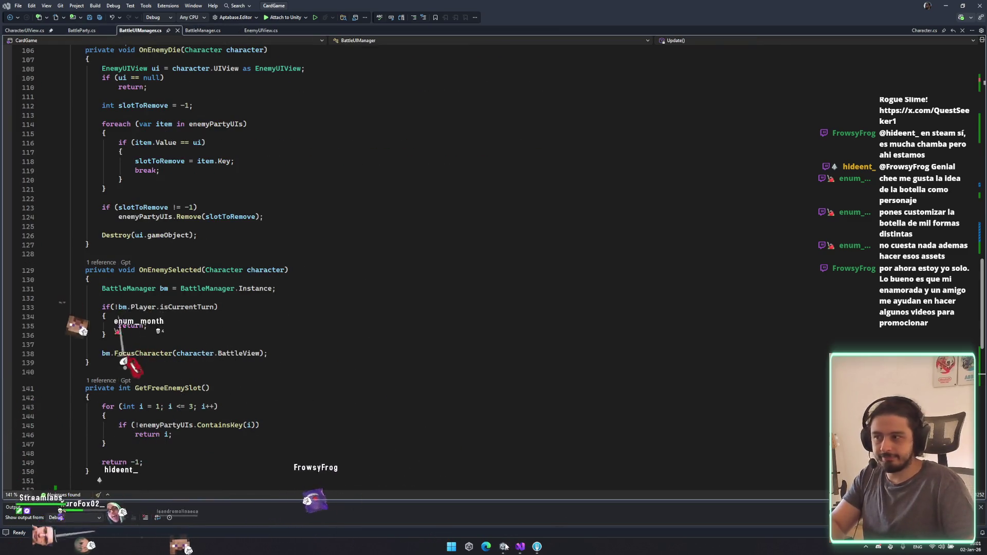
# Step: Switch from BattleUIManager.cs in Visual Studio to the Unity editor
pyautogui.click(505, 547)
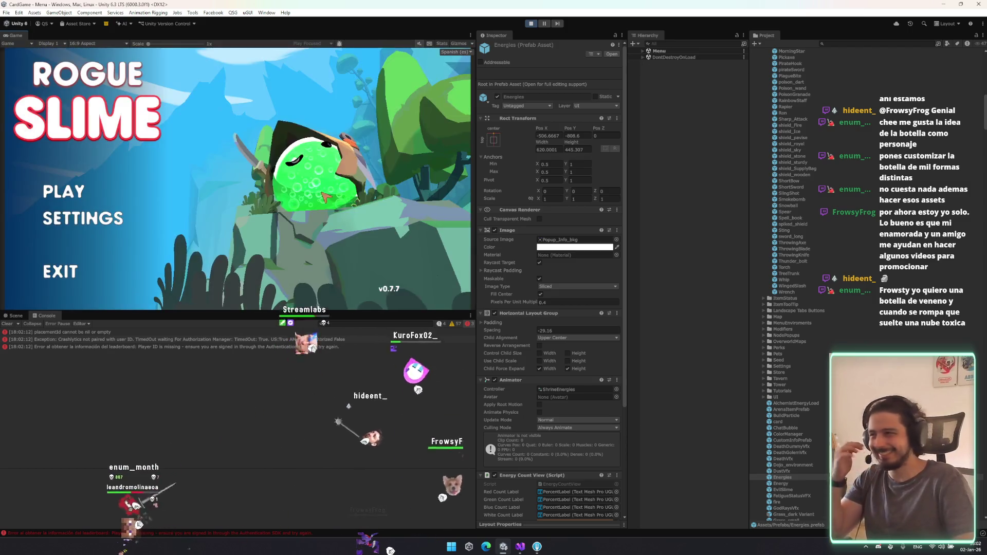
# Step: Start a battle from the main menu via PLAY, CONTINUAR and PELEAR
pyautogui.click(95, 196)
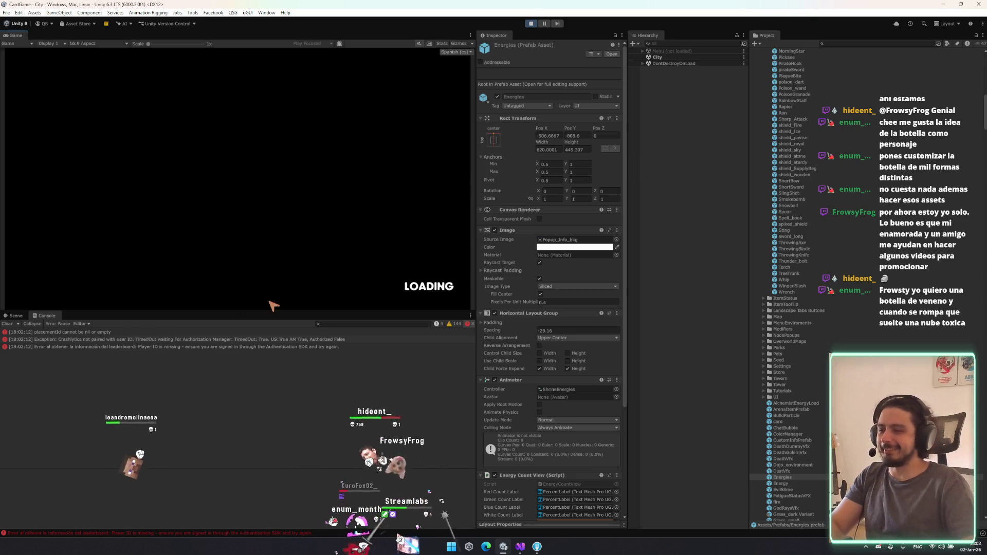
pyautogui.click(397, 276)
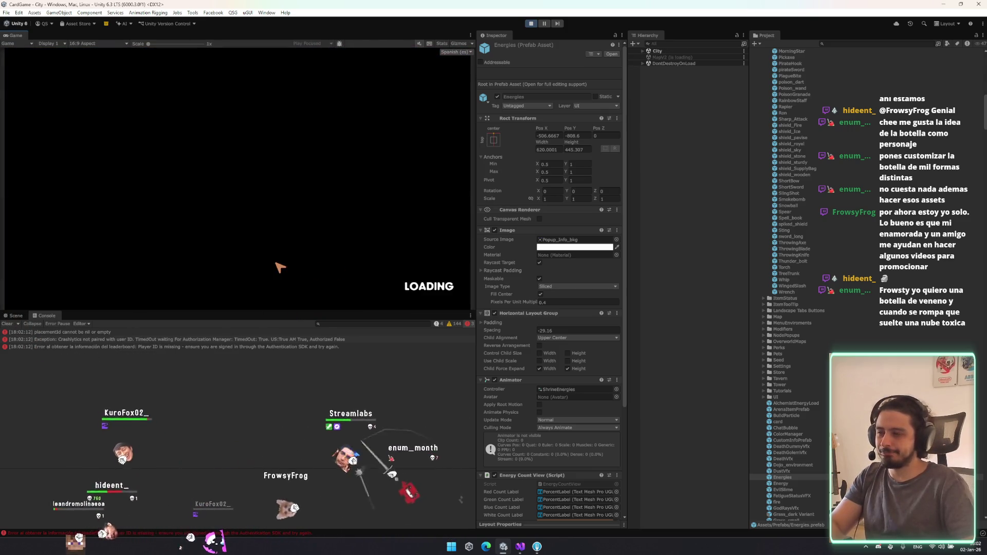
pyautogui.click(281, 274)
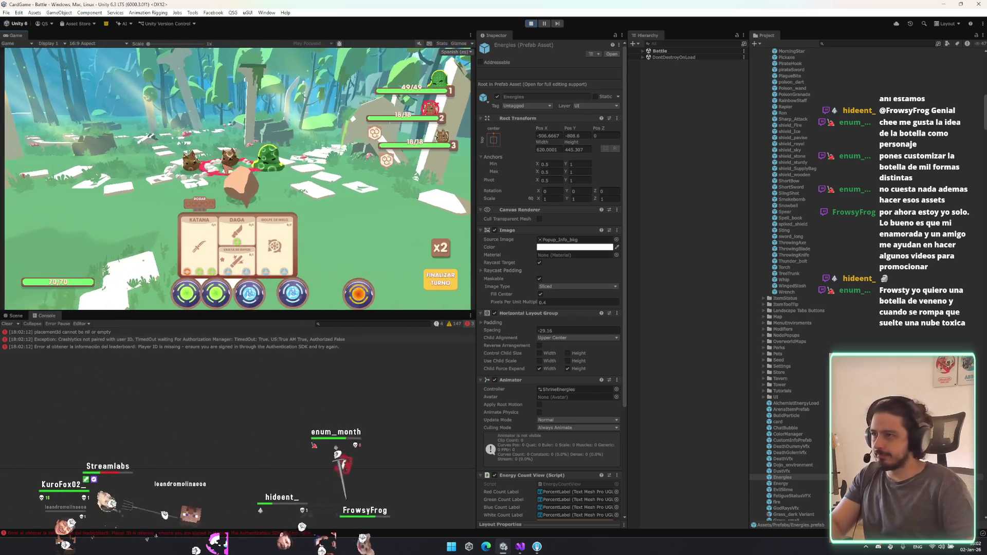
# Step: Play the DAGA card, end the turn, and inspect the new MissingReferenceException's stack trace
pyautogui.click(249, 239)
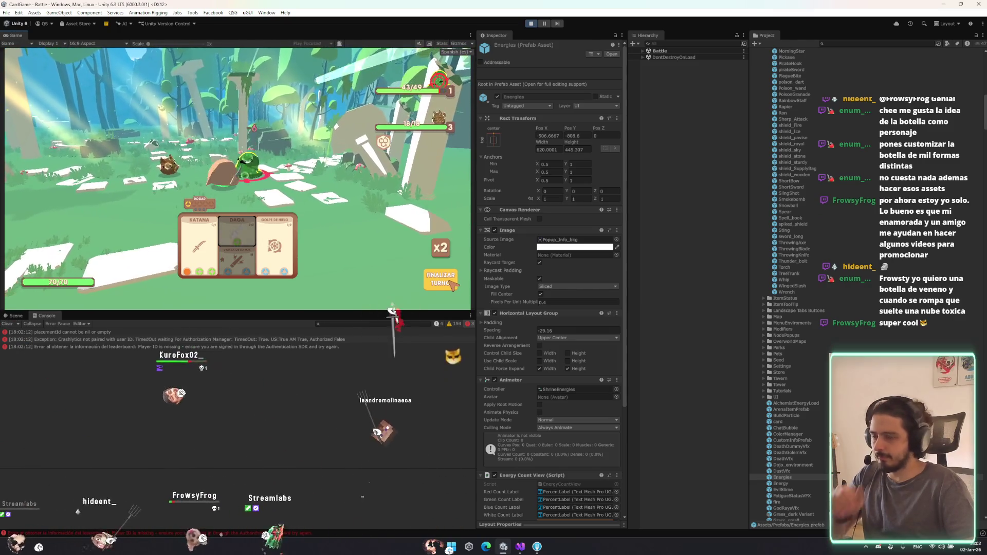
pyautogui.click(440, 279)
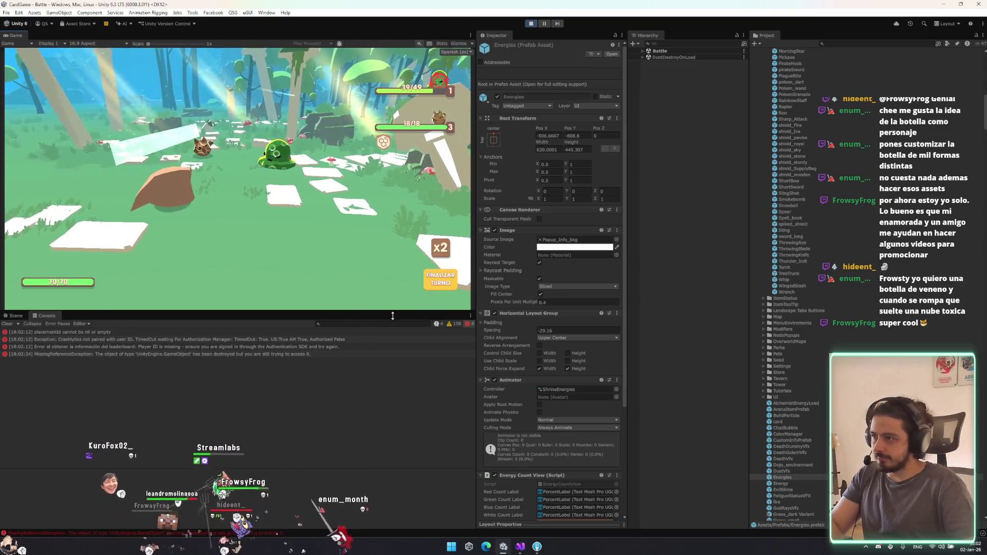
pyautogui.click(319, 354)
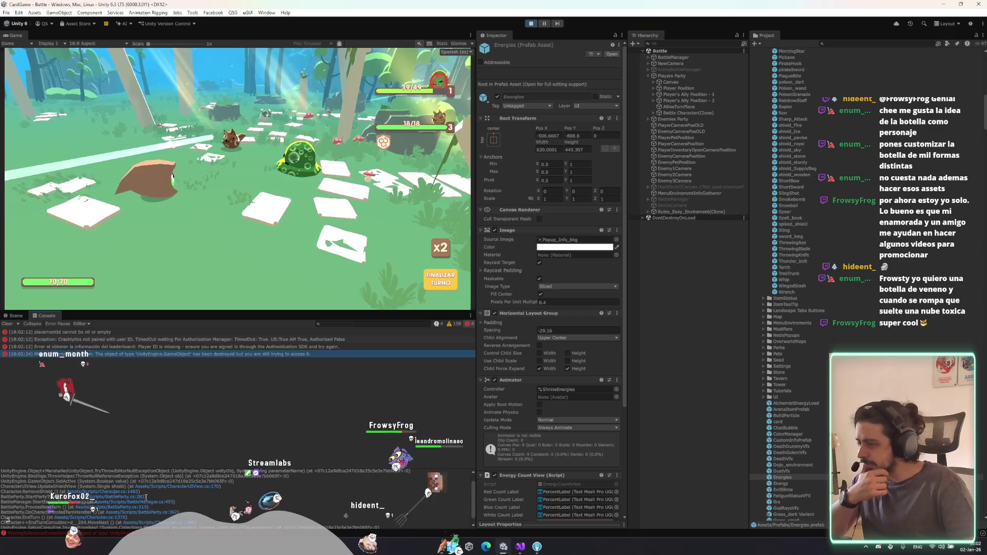
# Step: Open EndTurnCoroutine in Character.cs from the stack trace, then return to Unity
pyautogui.hotkey('ctrl', 'a')
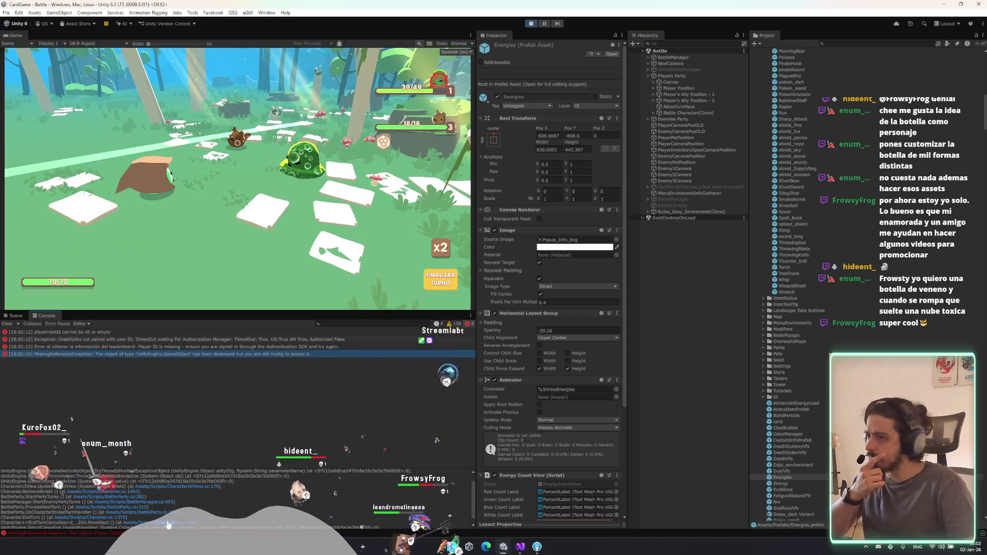
pyautogui.click(168, 520)
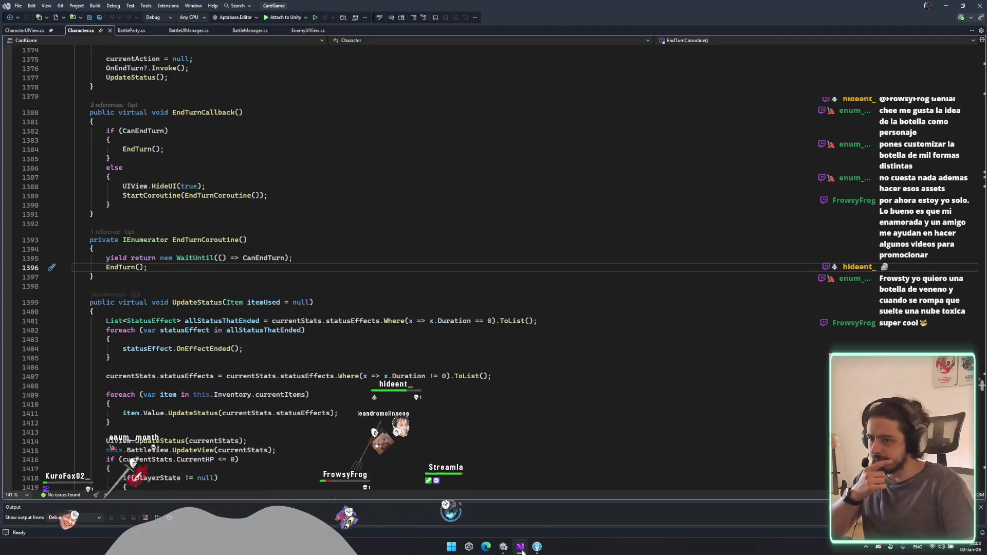
pyautogui.click(521, 548)
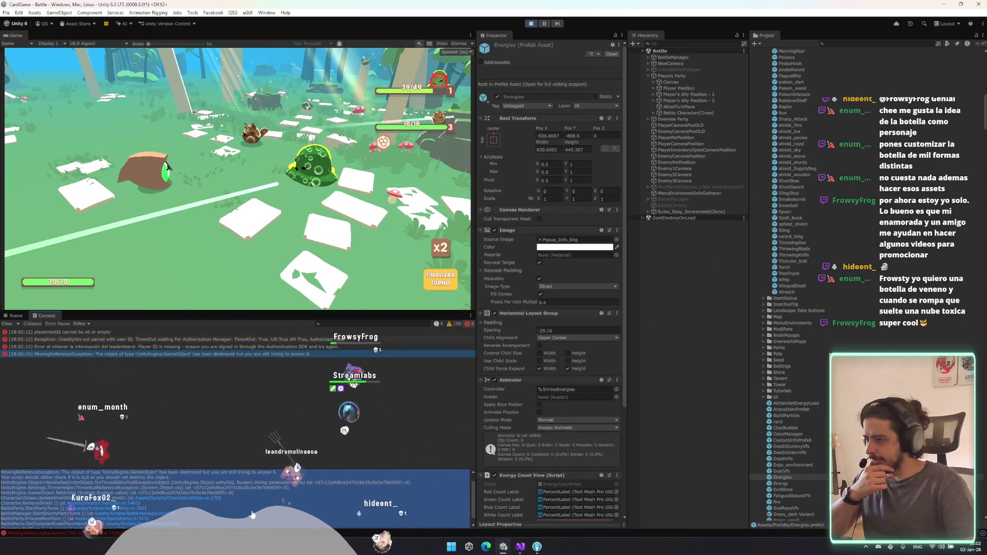
pyautogui.click(504, 548)
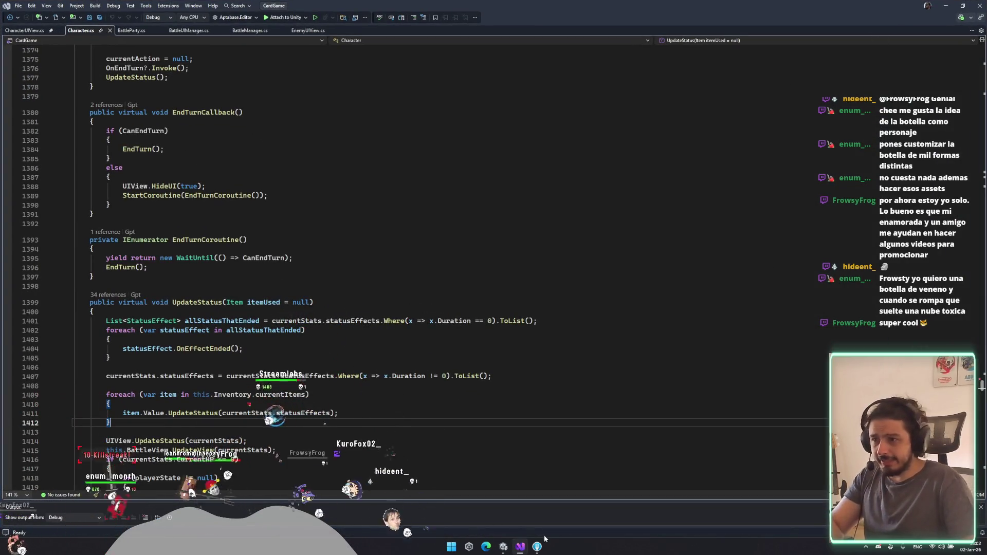
pyautogui.click(504, 548)
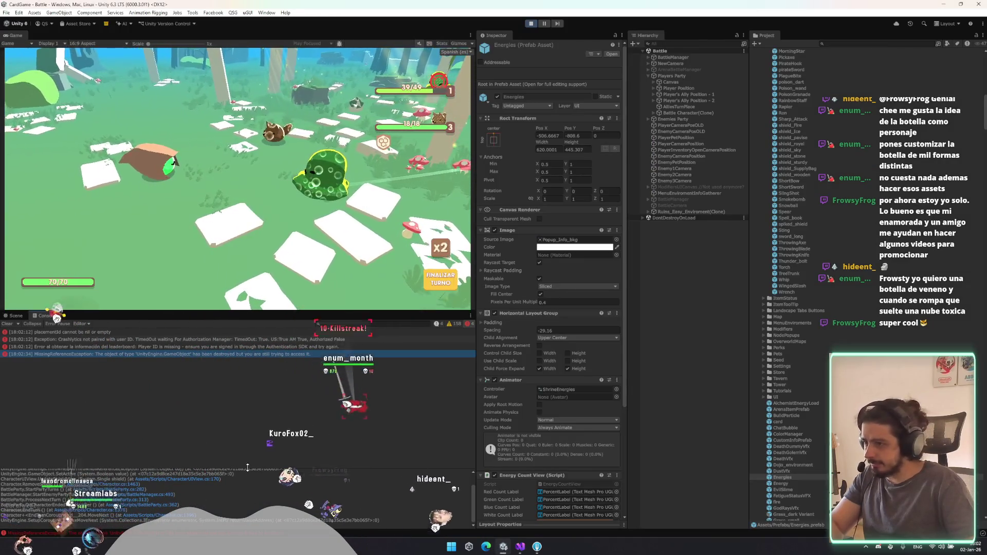
# Step: Open ProcessNextTurn in BattleParty.cs from the trace, then search the project for 'poison'
pyautogui.moveTo(261, 372); pyautogui.dragTo(260, 369)
pyautogui.tripleClick(126, 426)
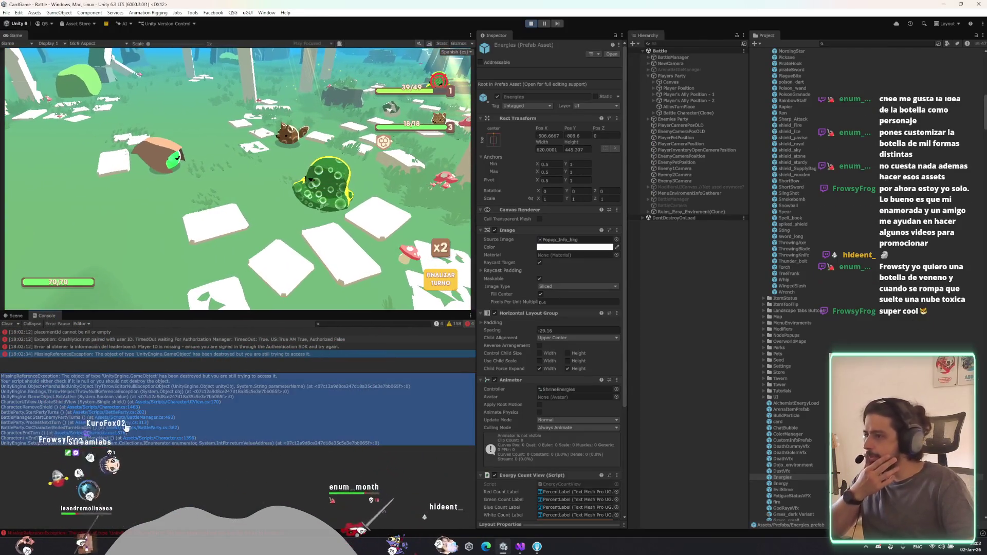
pyautogui.click(130, 424)
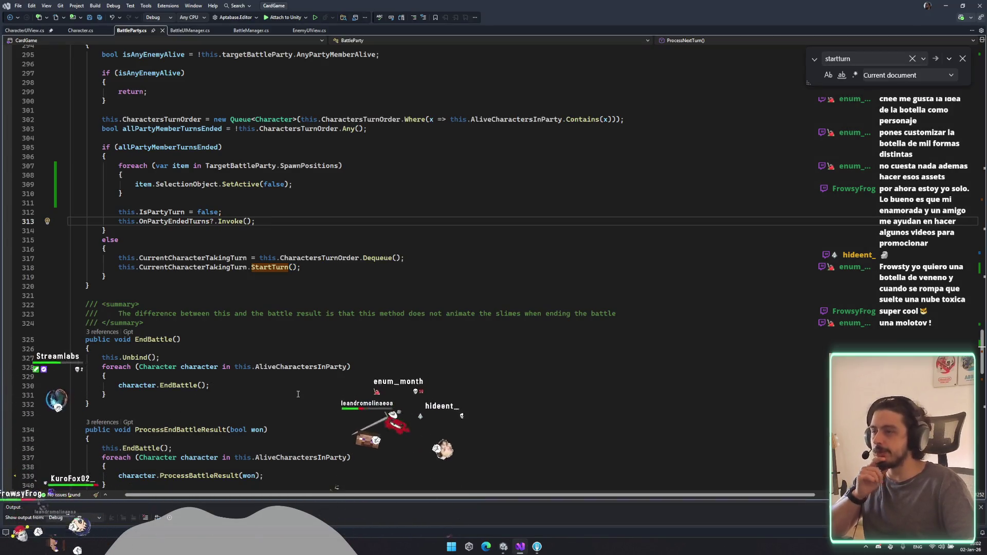
pyautogui.click(521, 540)
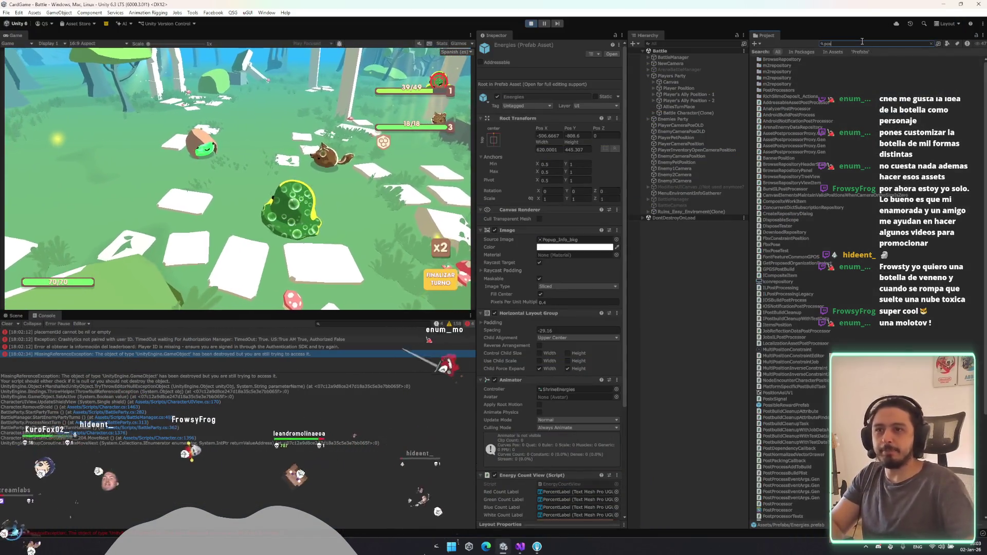
pyautogui.press('BackSpace')
pyautogui.write('isong')
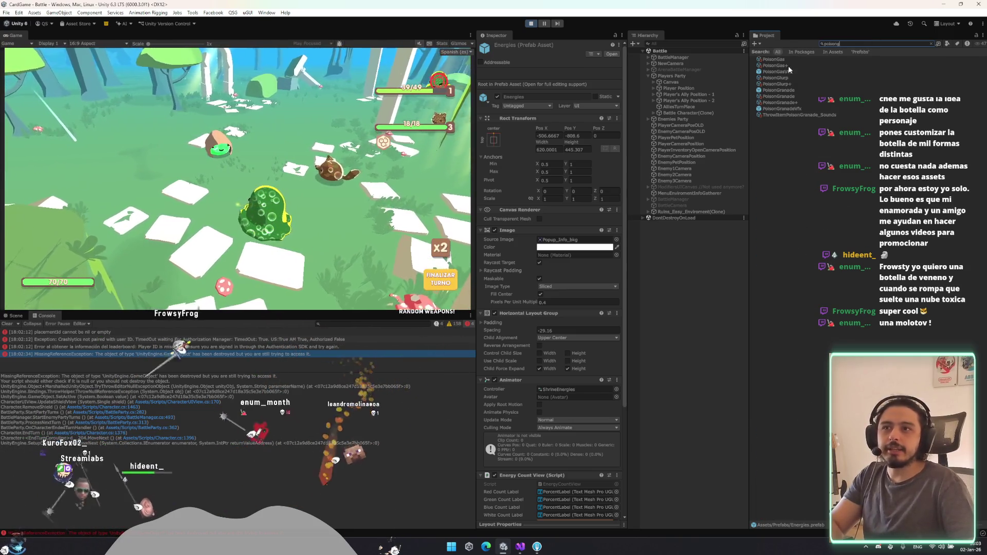
# Step: Inspect the PoisonGasVFX and PoisonGranade prefabs, enlarging the mesh preview
pyautogui.click(777, 72)
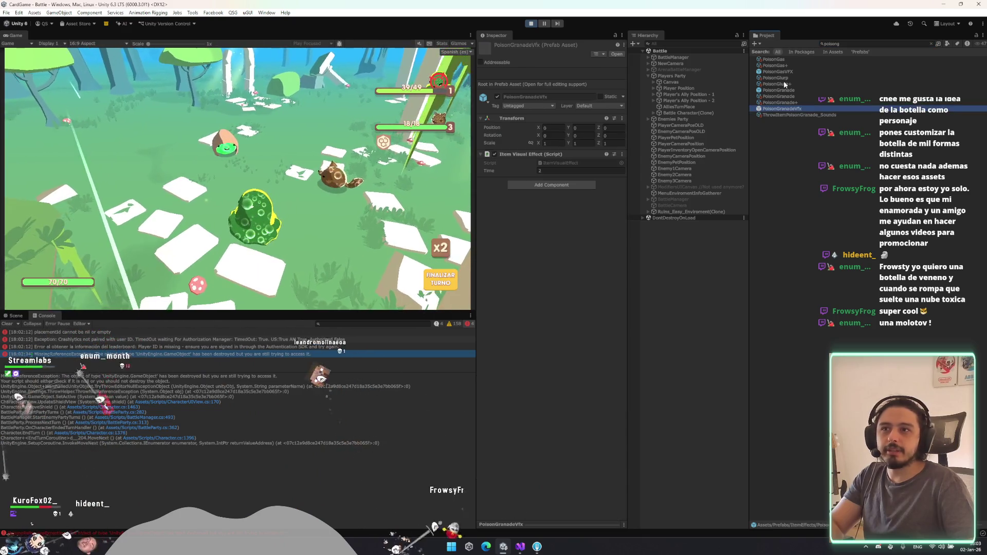
pyautogui.click(779, 90)
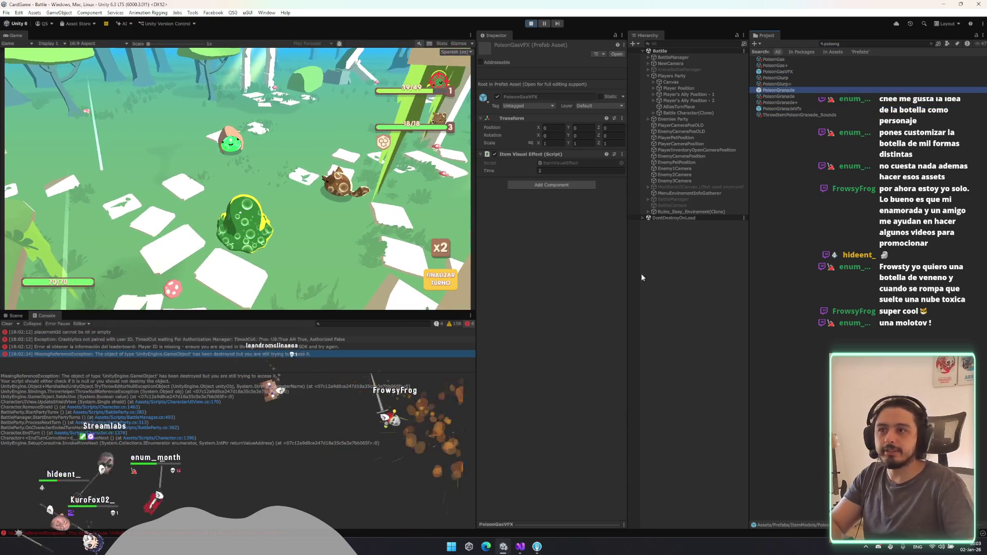
pyautogui.moveTo(577, 399); pyautogui.dragTo(584, 431)
# Step: Place a PoisonGranade in the Battle scene, frame it in Scene view, and search for 'mol'
pyautogui.moveTo(495, 265); pyautogui.dragTo(689, 220)
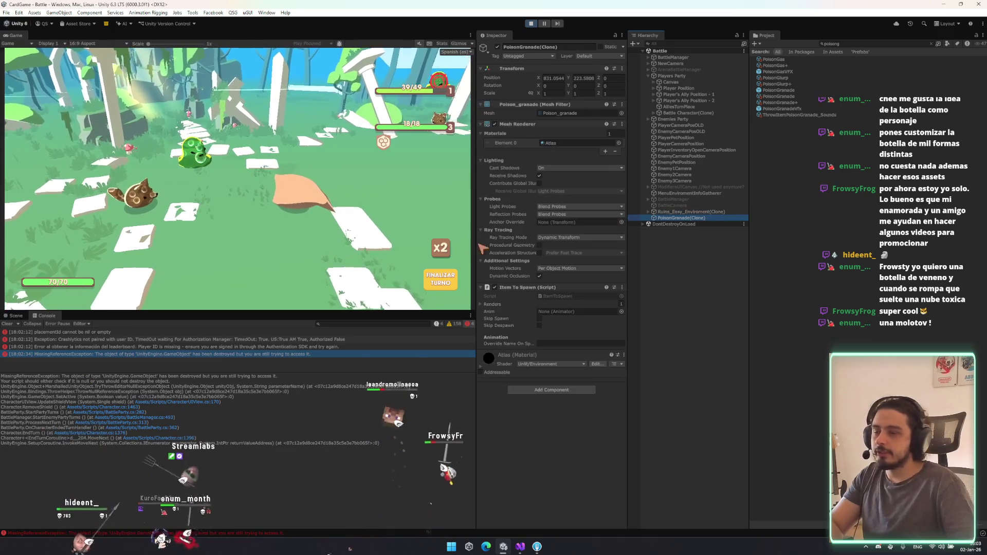
pyautogui.click(16, 315)
pyautogui.press('f')
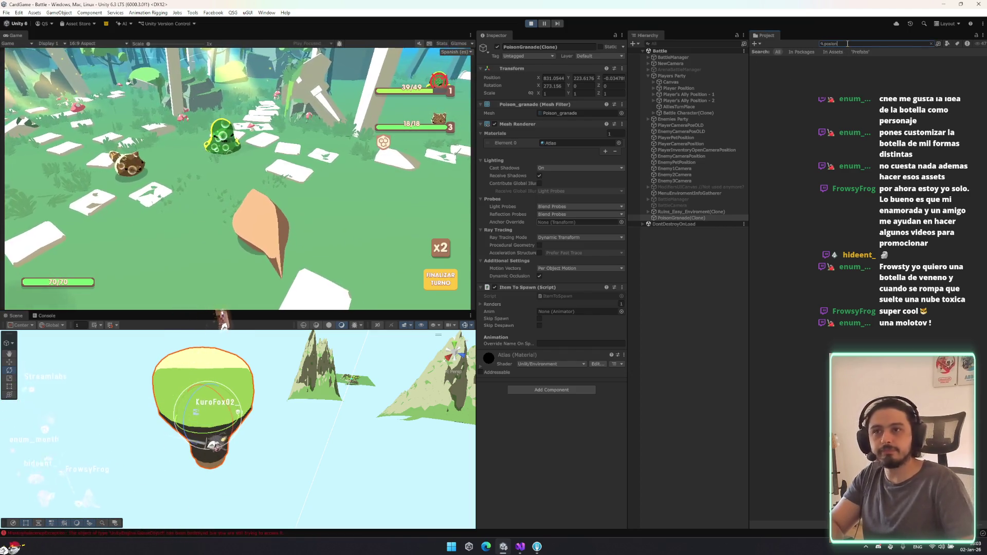
pyautogui.write('la')
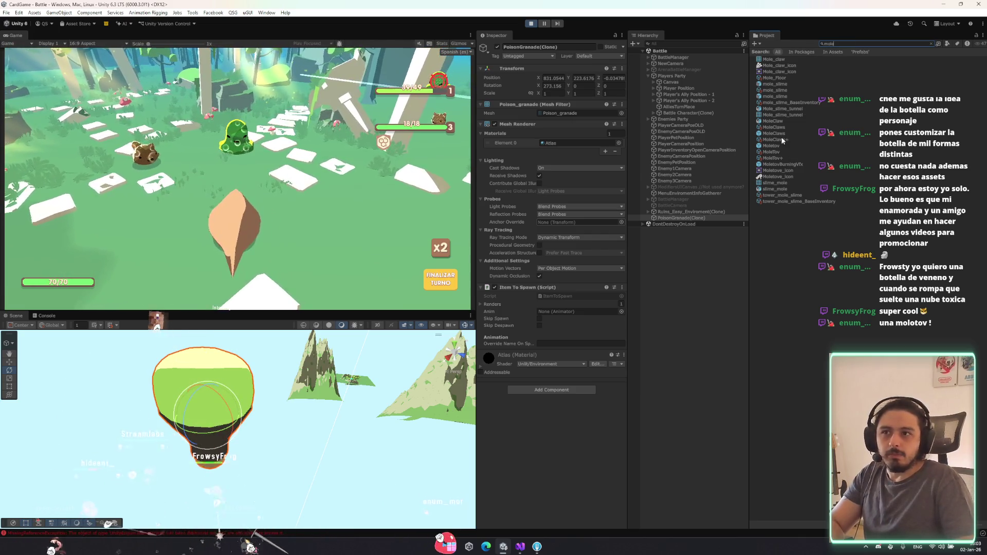
# Step: Place a Moletov bottle beside the PoisonGranade, rotate it about its local pivot, then select both
pyautogui.moveTo(772, 146); pyautogui.dragTo(674, 226)
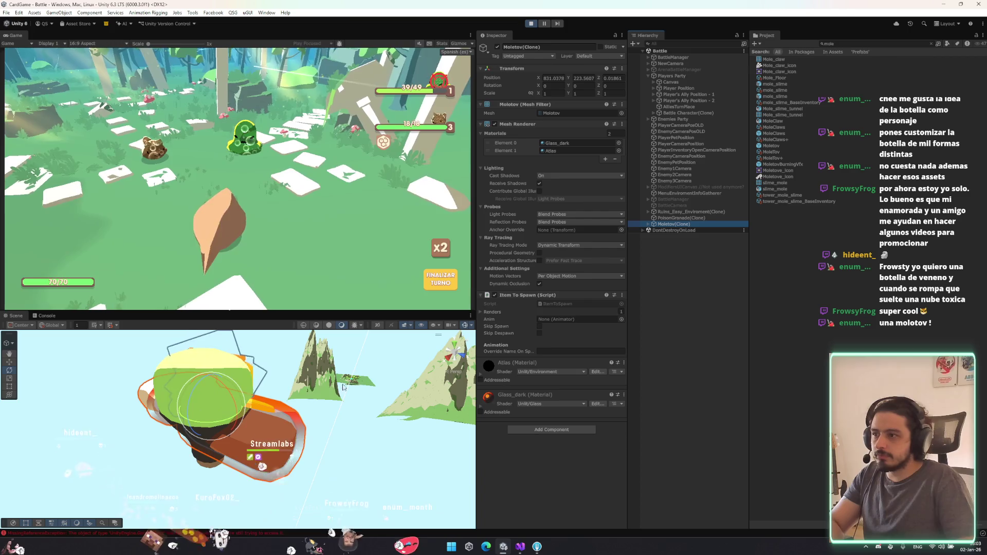
pyautogui.moveTo(232, 419)
pyautogui.mouseDown()
pyautogui.moveTo(259, 442)
pyautogui.moveTo(261, 428)
pyautogui.moveTo(277, 430)
pyautogui.moveTo(236, 395)
pyautogui.moveTo(352, 441)
pyautogui.moveTo(335, 396)
pyautogui.moveTo(297, 378)
pyautogui.mouseUp()
pyautogui.press('e')
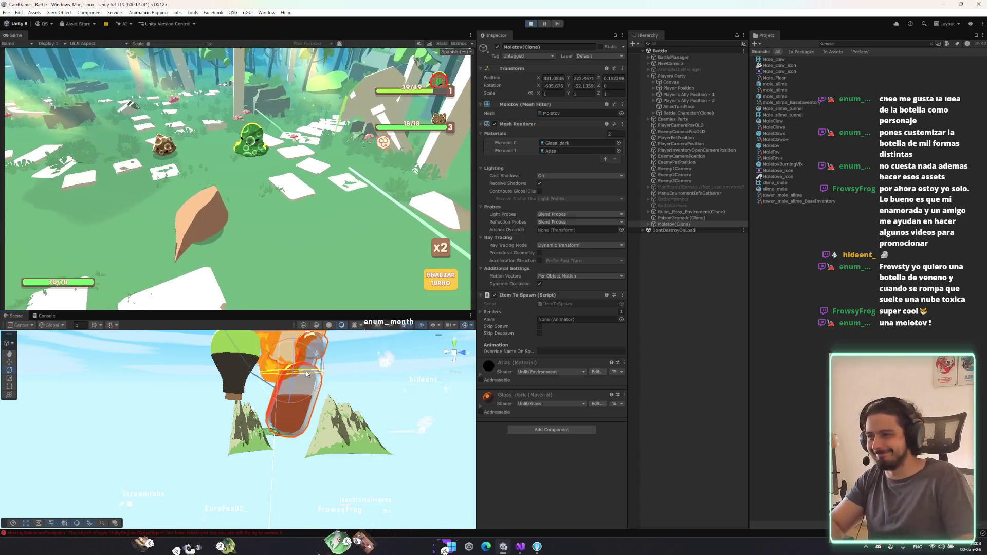
pyautogui.moveTo(307, 374); pyautogui.dragTo(338, 432)
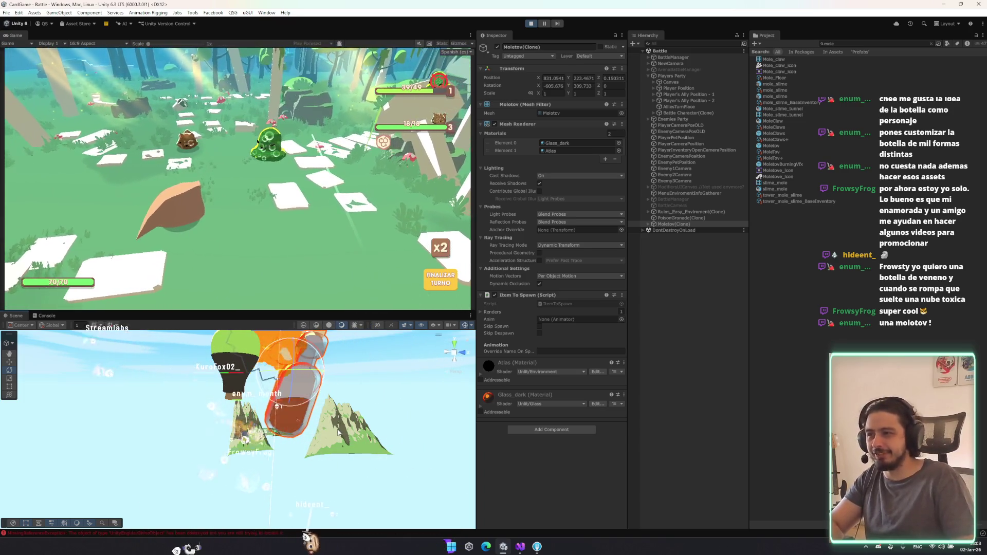
pyautogui.press('x')
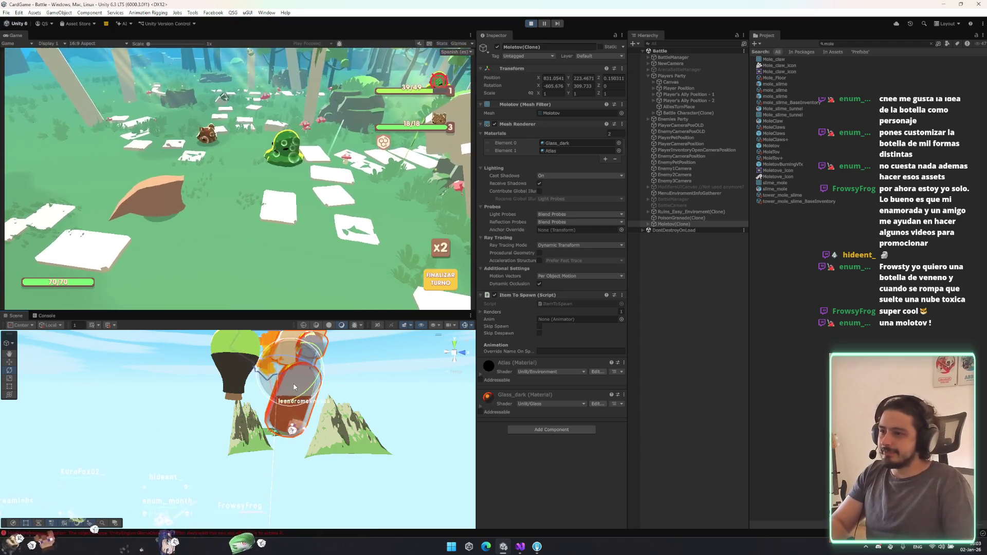
pyautogui.press('z')
pyautogui.moveTo(295, 387)
pyautogui.mouseDown()
pyautogui.moveTo(272, 406)
pyautogui.moveTo(378, 421)
pyautogui.mouseUp()
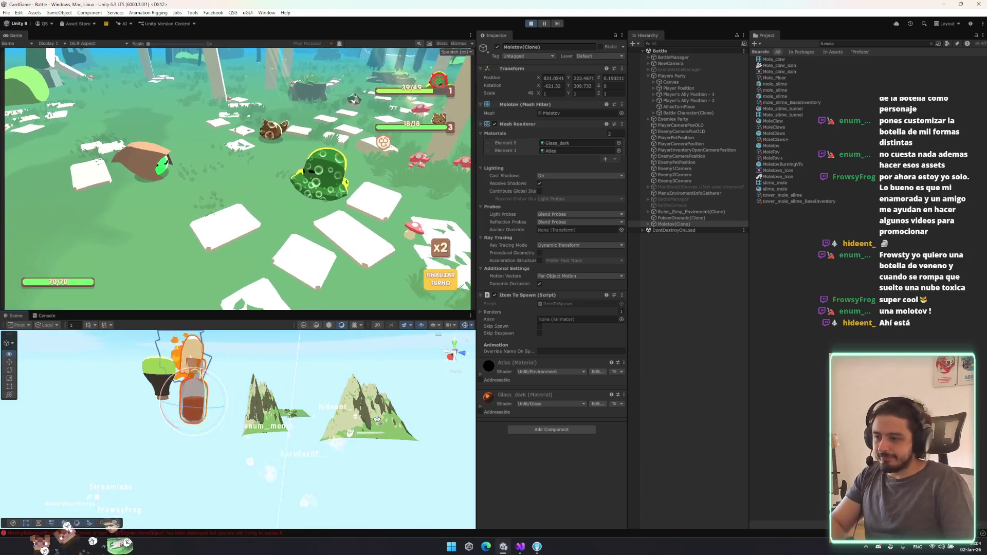
pyautogui.scroll(5, 380, 419)
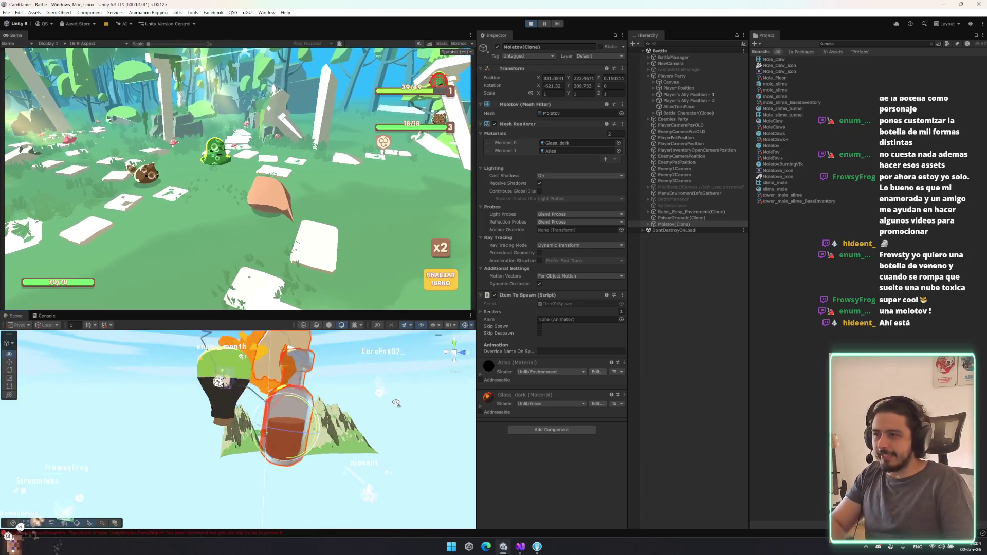
pyautogui.scroll(-3, 395, 403)
pyautogui.keyDown('ctrl'); pyautogui.click(694, 217); pyautogui.keyUp('ctrl')
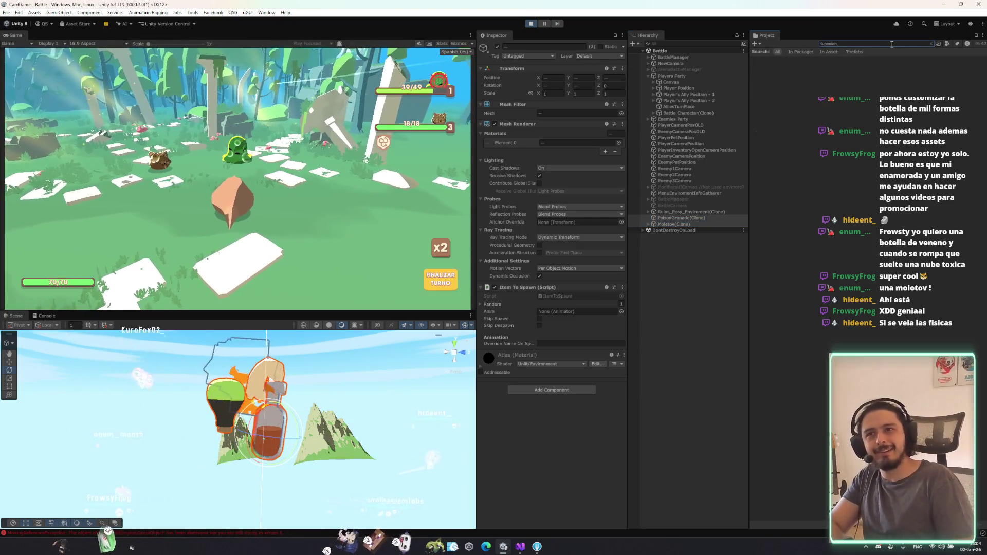
# Step: Search the Project window for the bottle assets, correcting the typo in the search term
pyautogui.write('po')
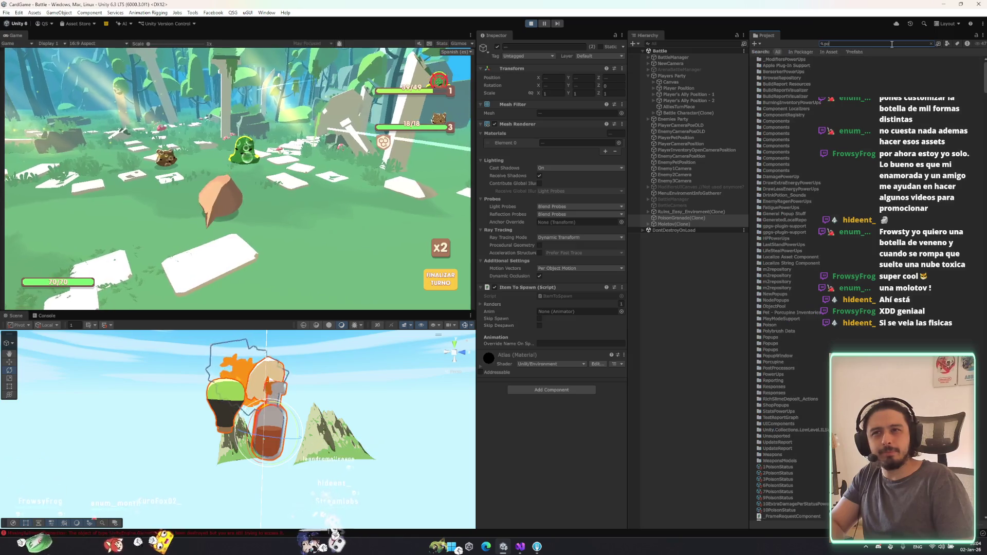
pyautogui.write('ion')
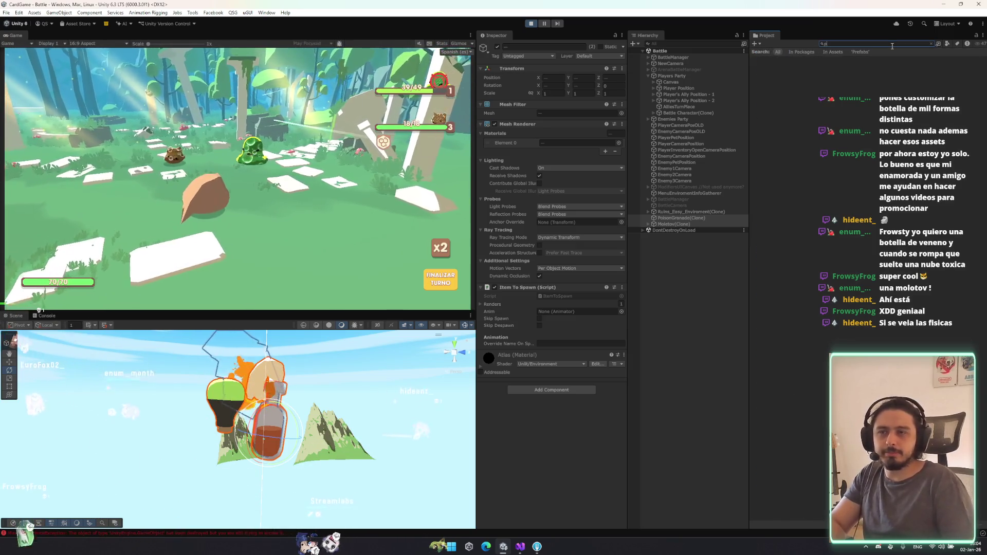
pyautogui.write('ocion')
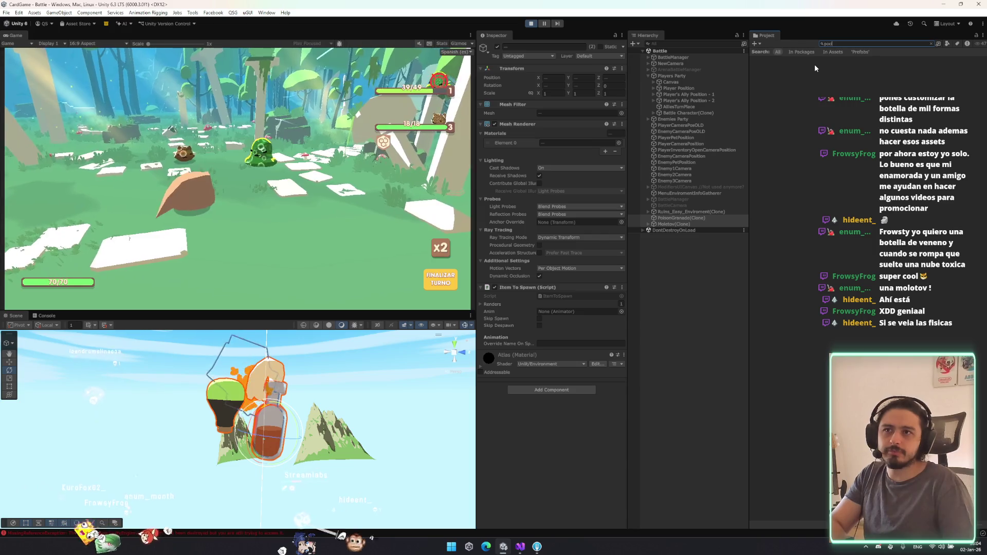
pyautogui.press('BackSpace')
pyautogui.write('iso')
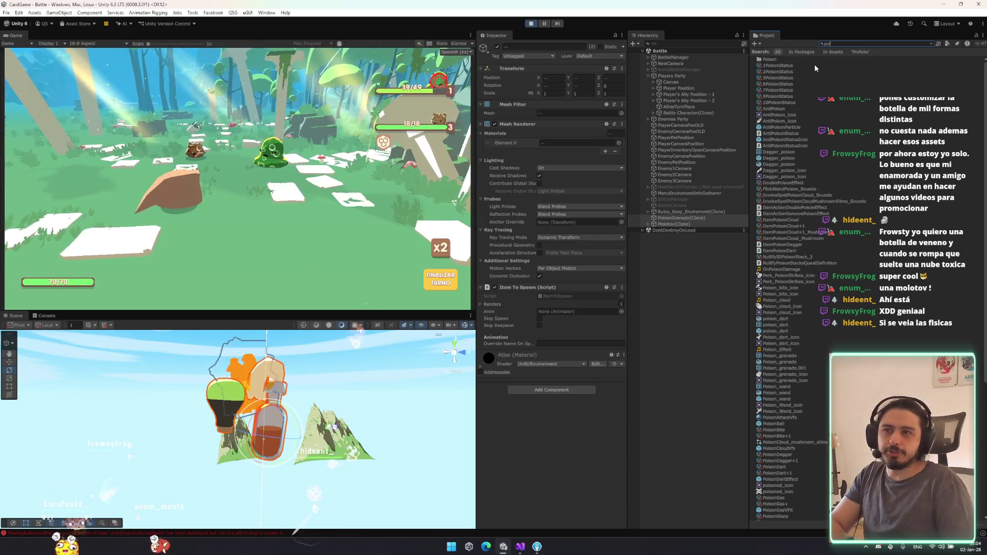
pyautogui.write('n')
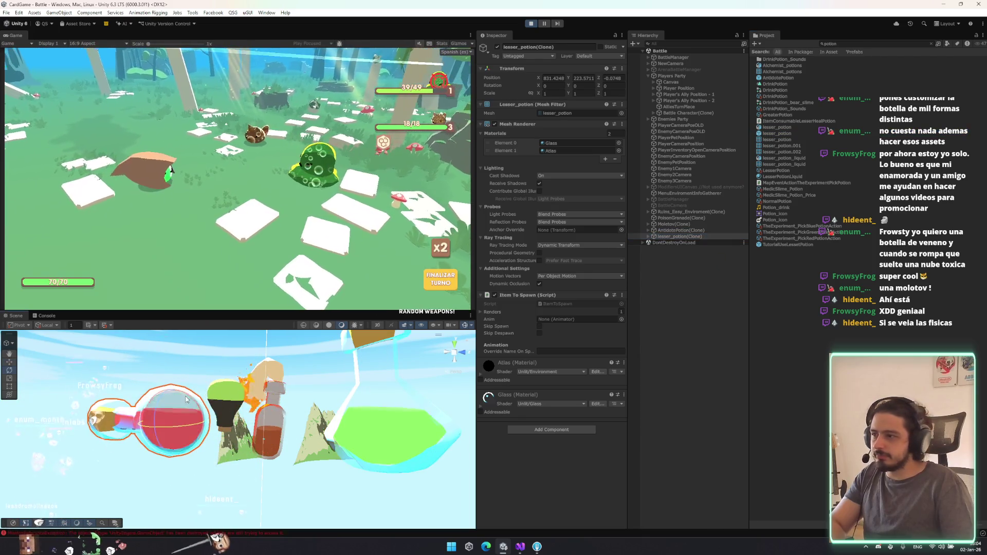
# Step: Rotate the lesser potion bottle to new angles and select lesser_potion(Clone) in the Hierarchy
pyautogui.press('e')
pyautogui.moveTo(250, 479); pyautogui.dragTo(181, 418)
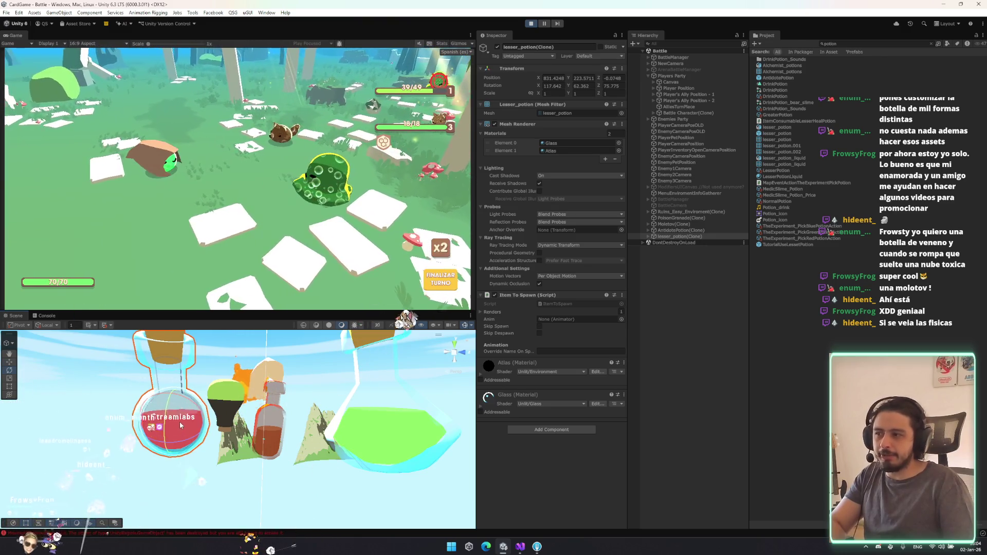
pyautogui.moveTo(167, 434); pyautogui.dragTo(175, 412)
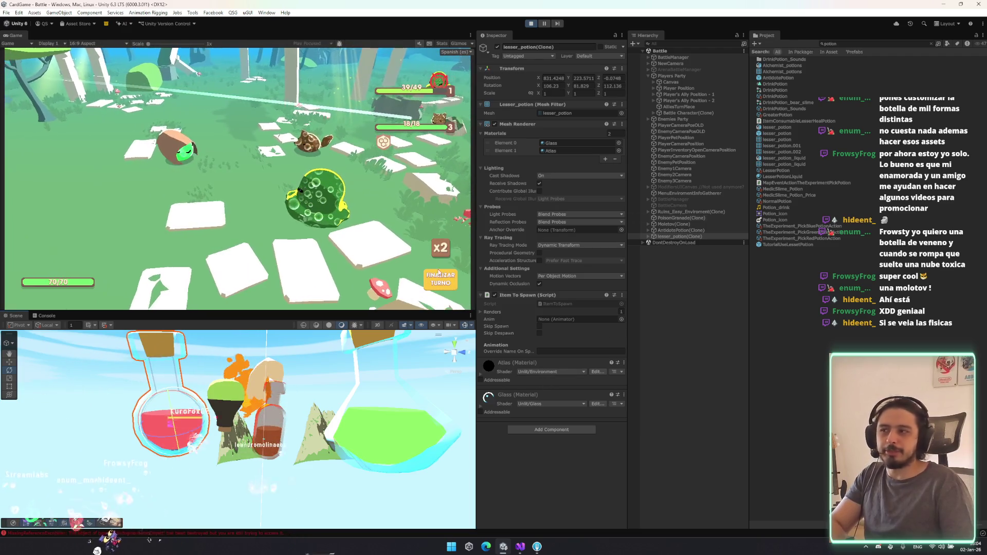
pyautogui.scroll(-5, 367, 420)
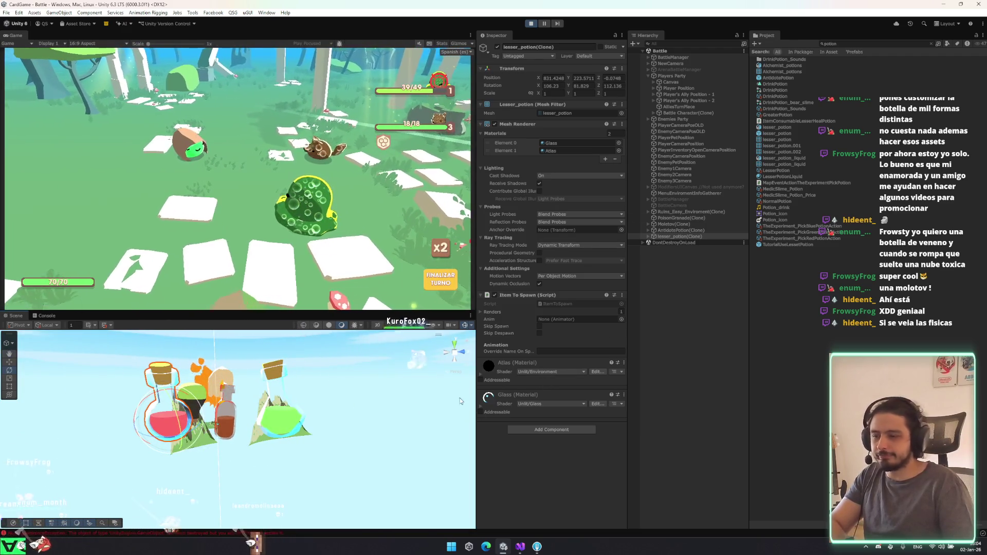
pyautogui.click(708, 237)
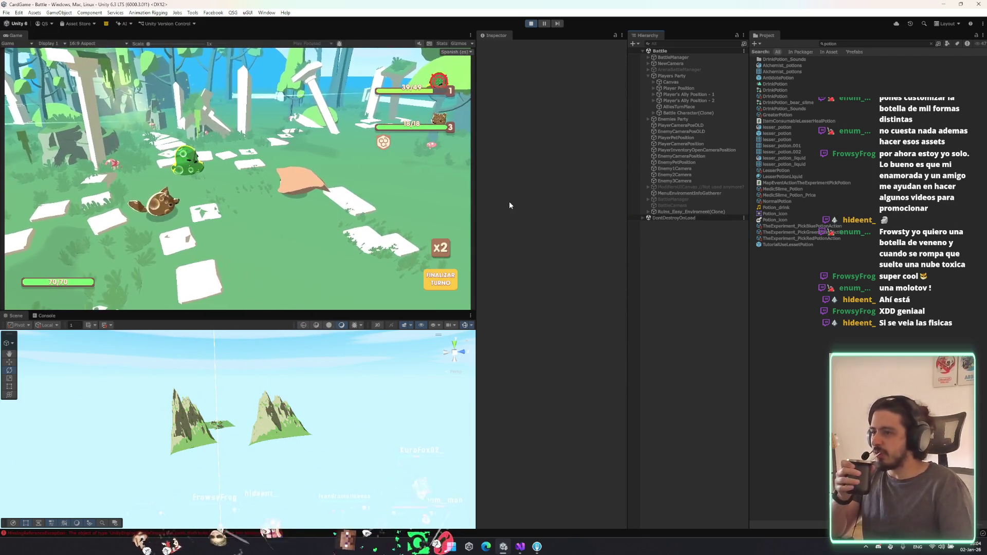
# Step: Follow the MissingReferenceException trace in the Console to BattleManager.cs in Visual Studio
pyautogui.click(47, 317)
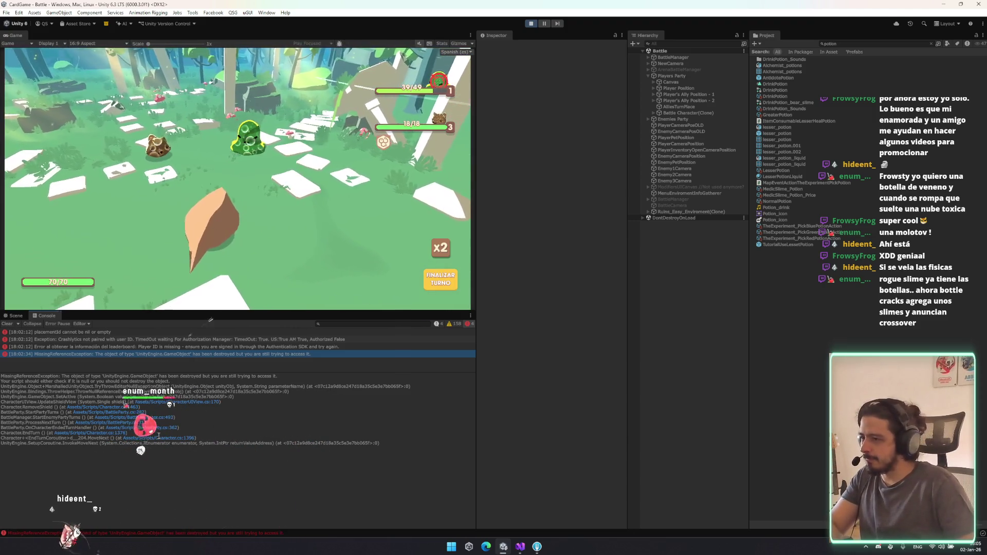
pyautogui.doubleClick(163, 416)
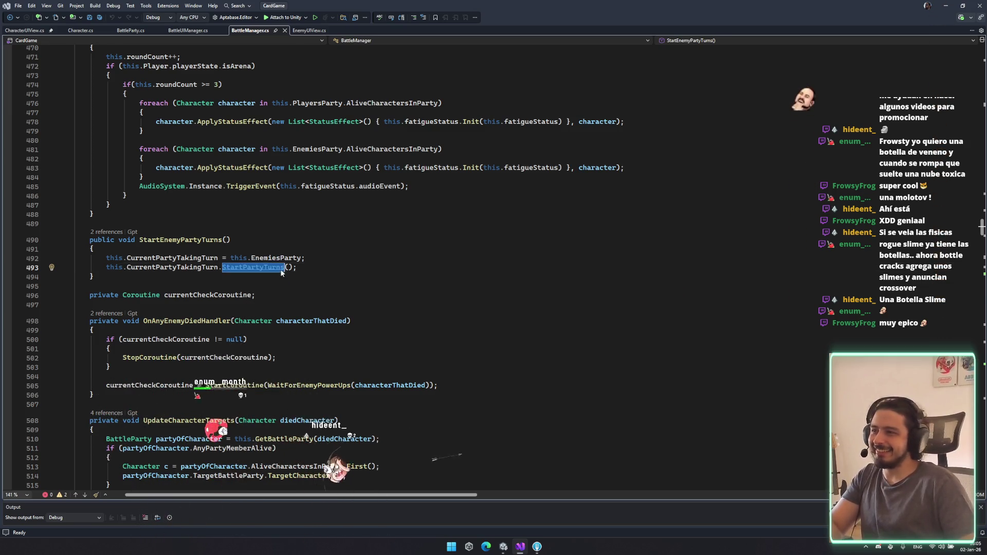
# Step: Make StartPartyTurns in BattleParty.cs loop over AliveCharactersInParty on line 280 and save
pyautogui.keyDown('ctrl'); pyautogui.click(255, 267); pyautogui.keyUp('ctrl')
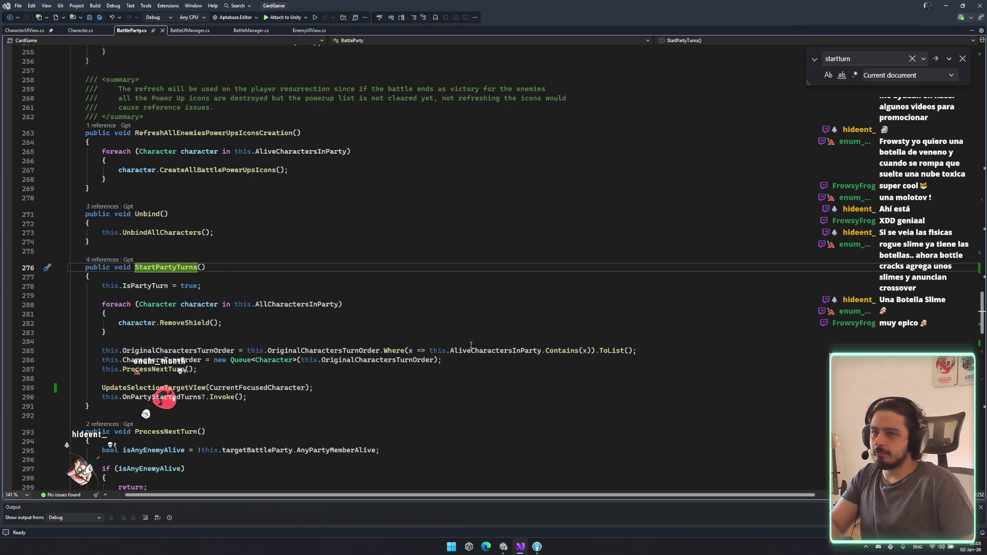
pyautogui.scroll(-2, 279, 305)
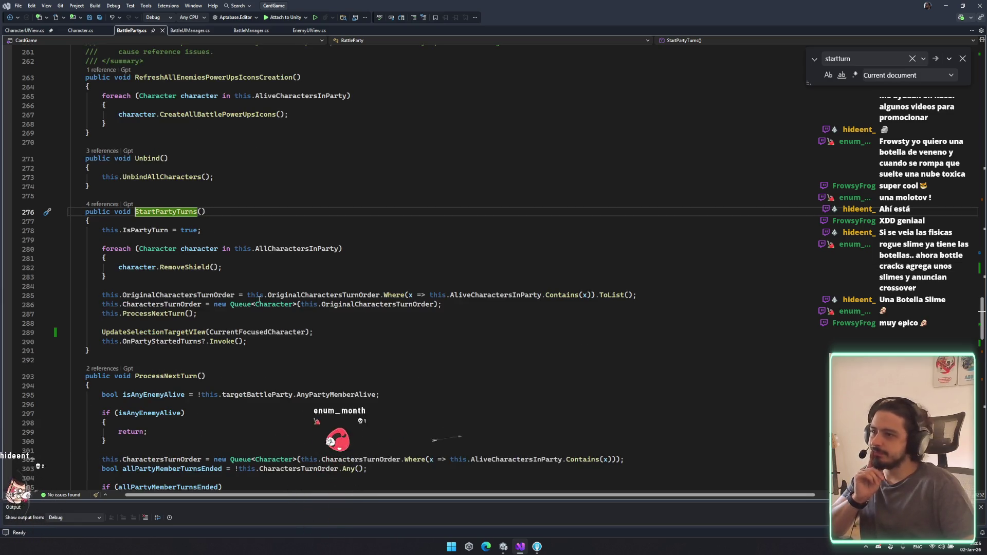
pyautogui.doubleClick(309, 249)
pyautogui.press('BackSpace')
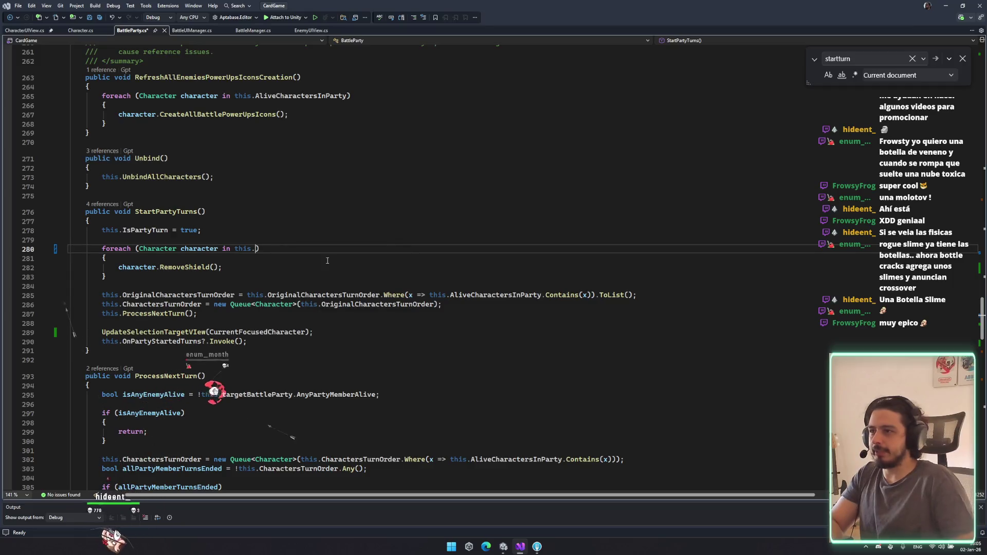
pyautogui.write('.al')
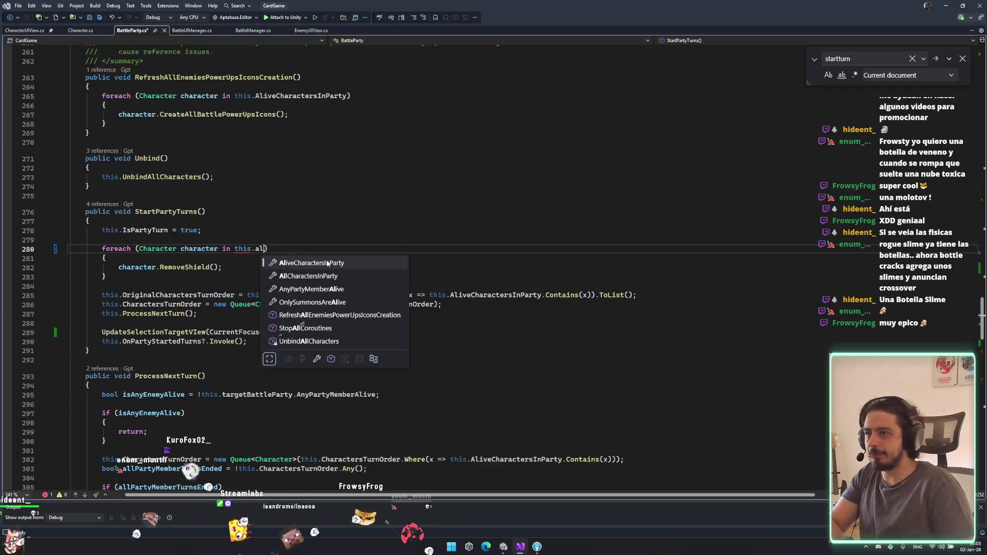
pyautogui.press('Tab')
pyautogui.hotkey('ctrl', 's')
pyautogui.doubleClick(301, 248)
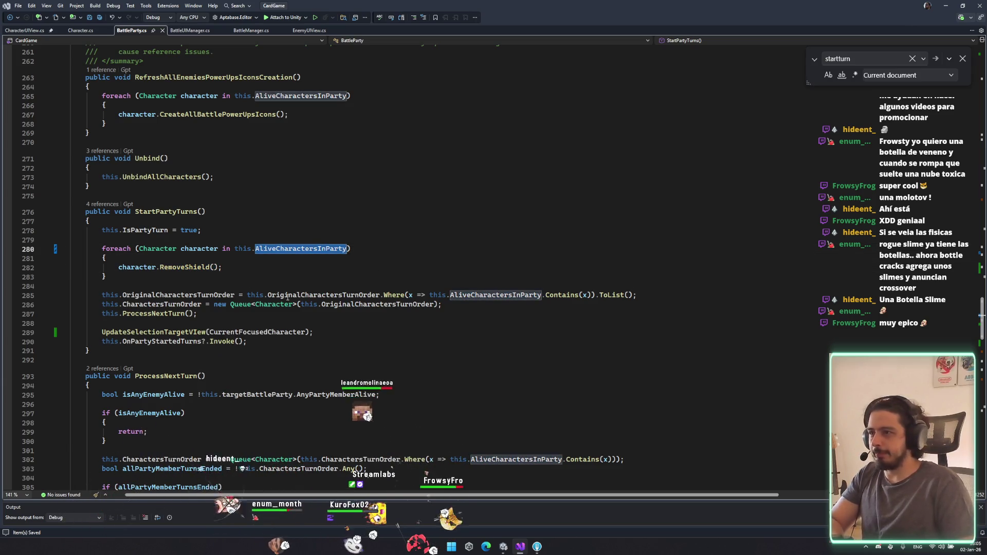
pyautogui.click(317, 248)
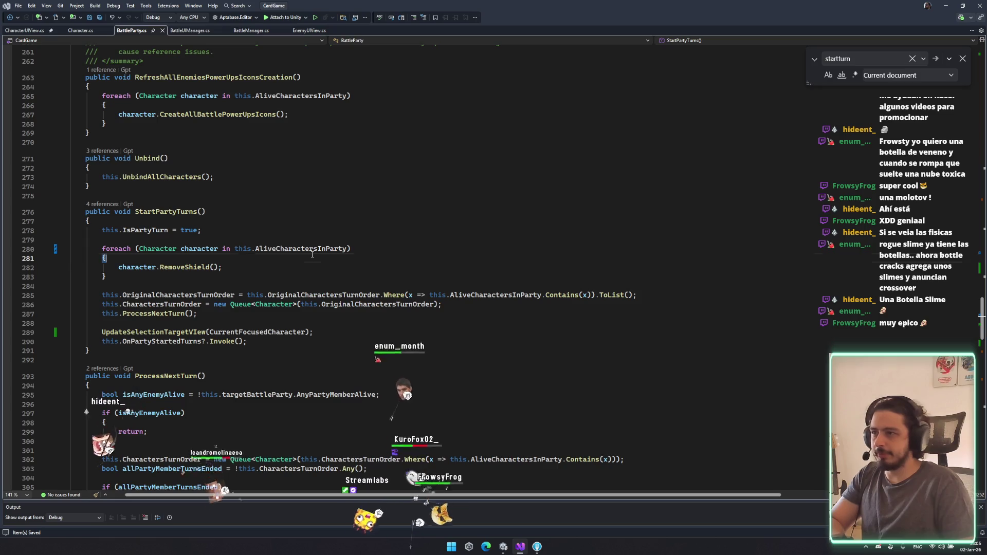
pyautogui.hotkey('alt', 'Tab')
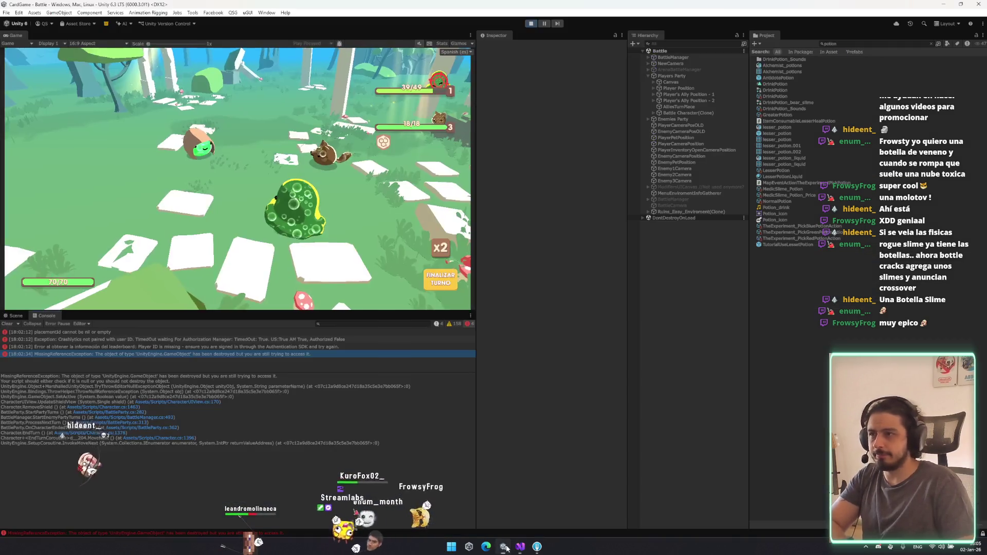
# Step: Stop and restart play mode to test the BattleParty.cs fix
pyautogui.click(530, 25)
pyautogui.click(530, 24)
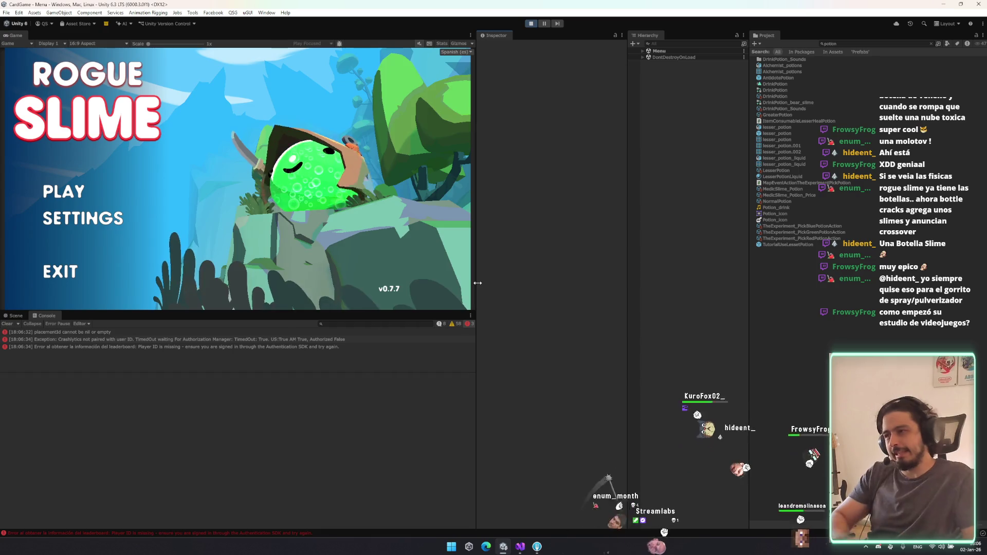
# Step: Go from the main menu through the village and map into a new battle
pyautogui.click(63, 190)
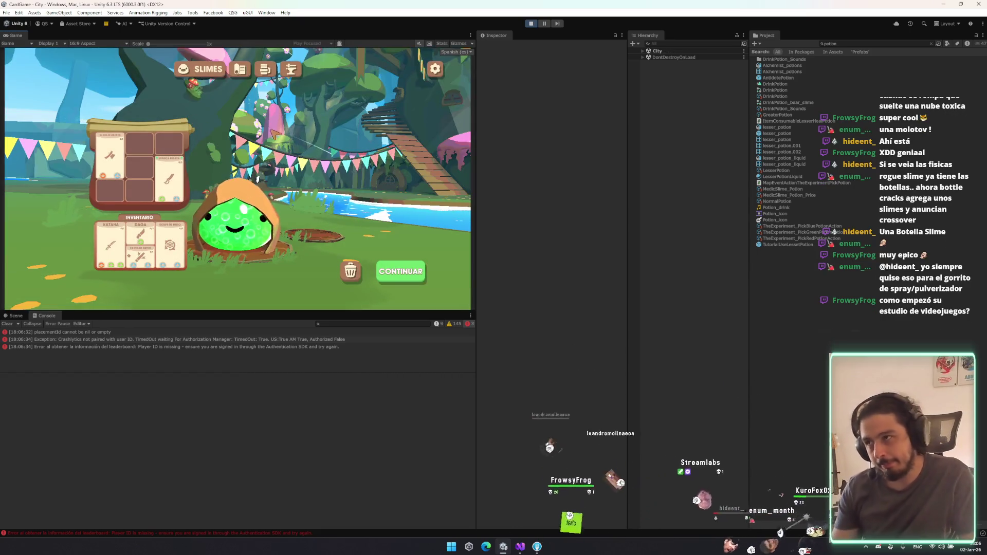
pyautogui.click(392, 280)
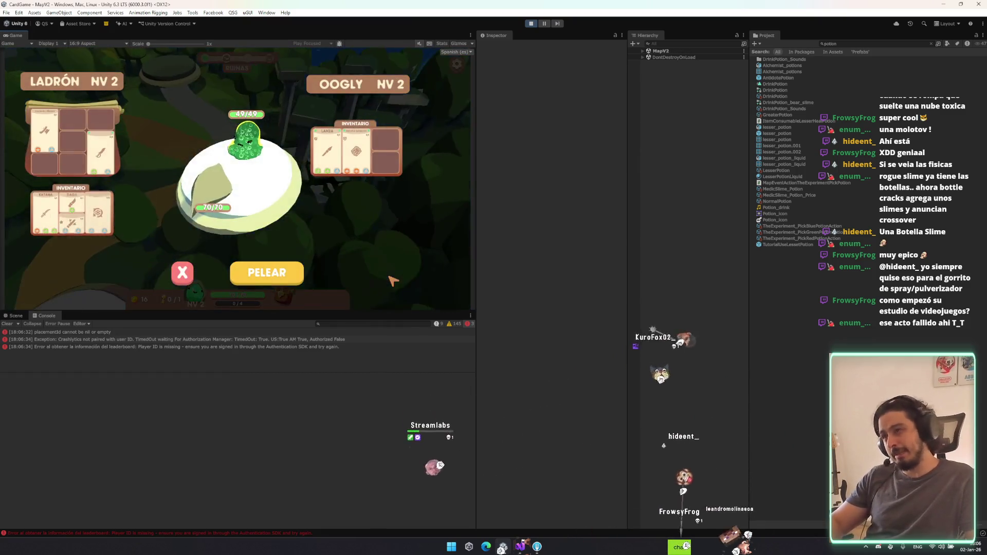
pyautogui.click(264, 274)
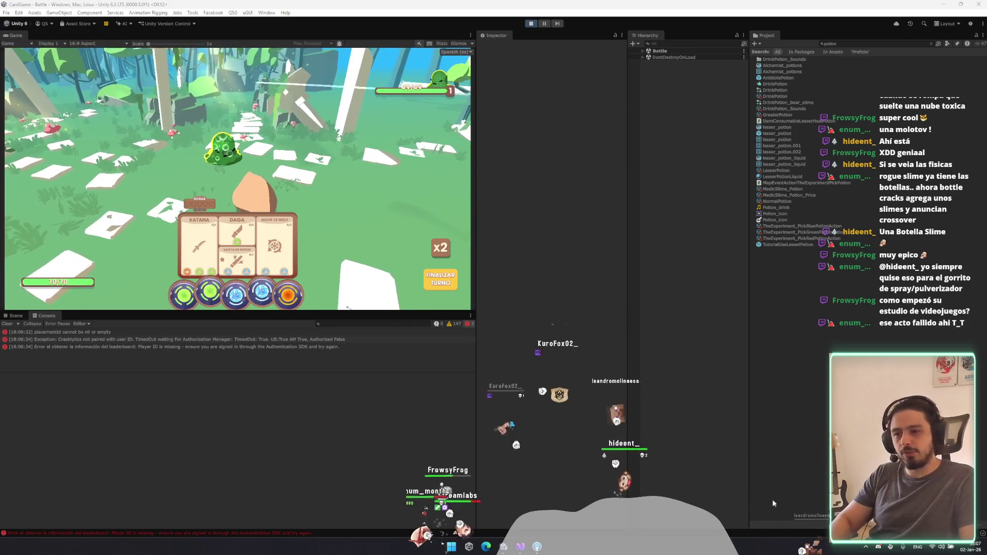
pyautogui.hotkey('alt', 'Tab')
# Step: Show hyper casual games image results and preview the 7+1 mechanics and Reddit images
pyautogui.click(325, 172)
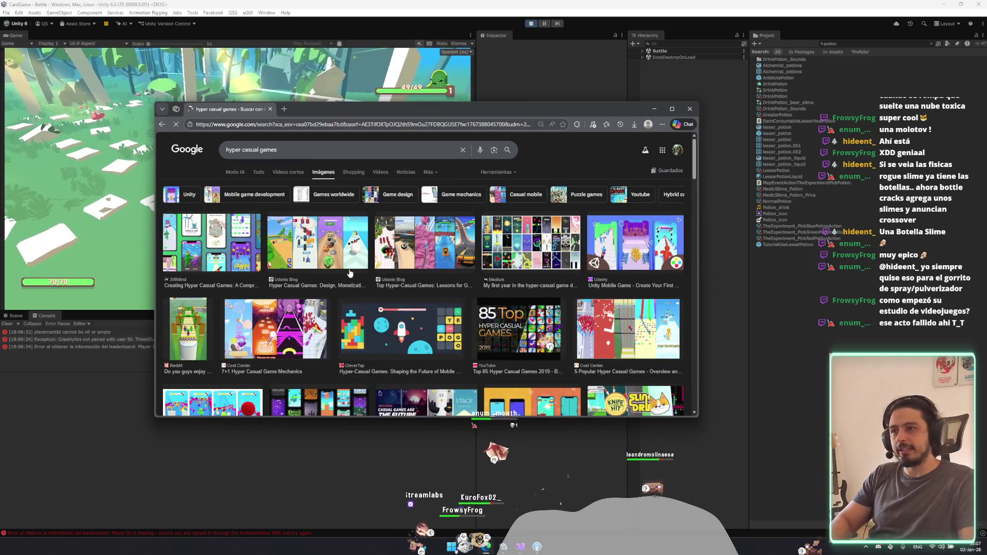
pyautogui.click(287, 325)
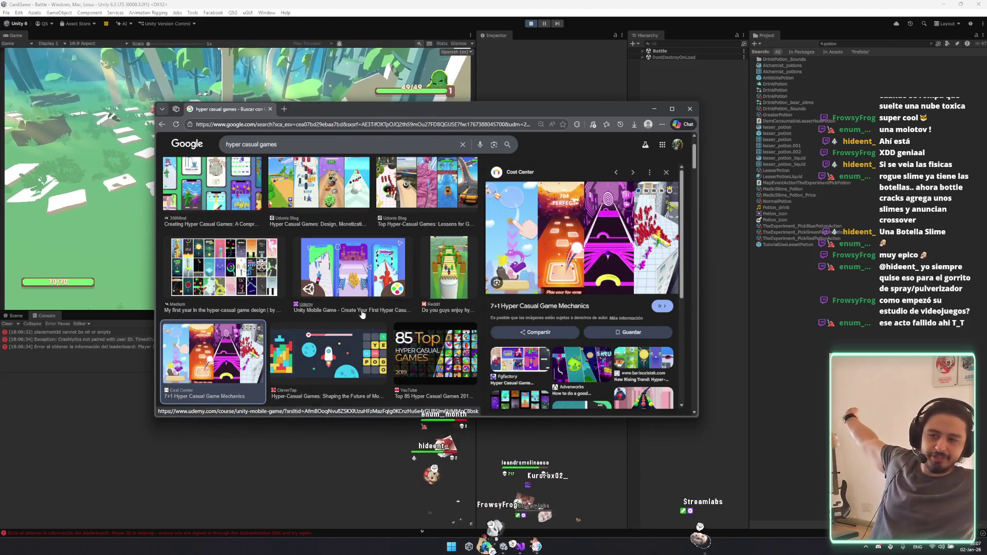
pyautogui.click(448, 267)
pyautogui.scroll(-5, 355, 277)
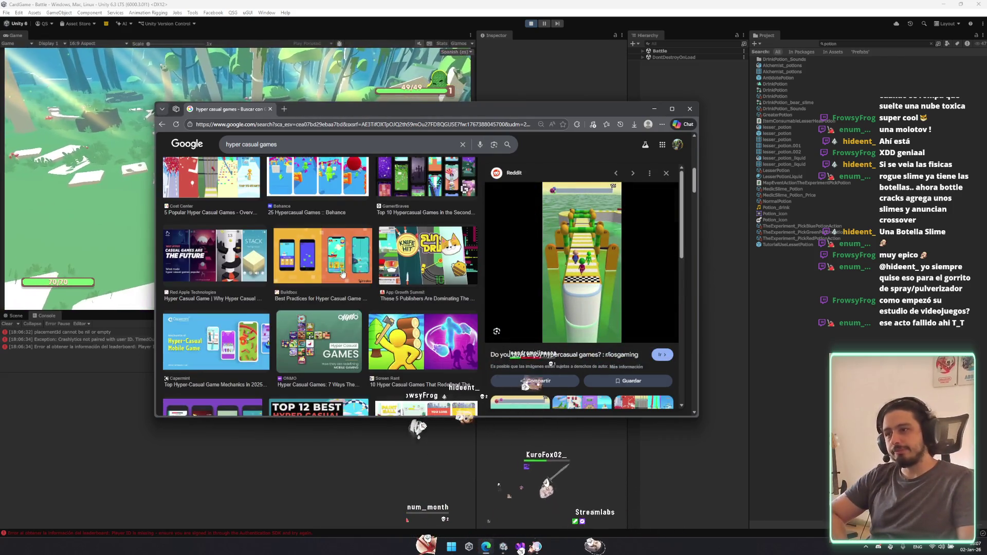
pyautogui.scroll(-2, 265, 330)
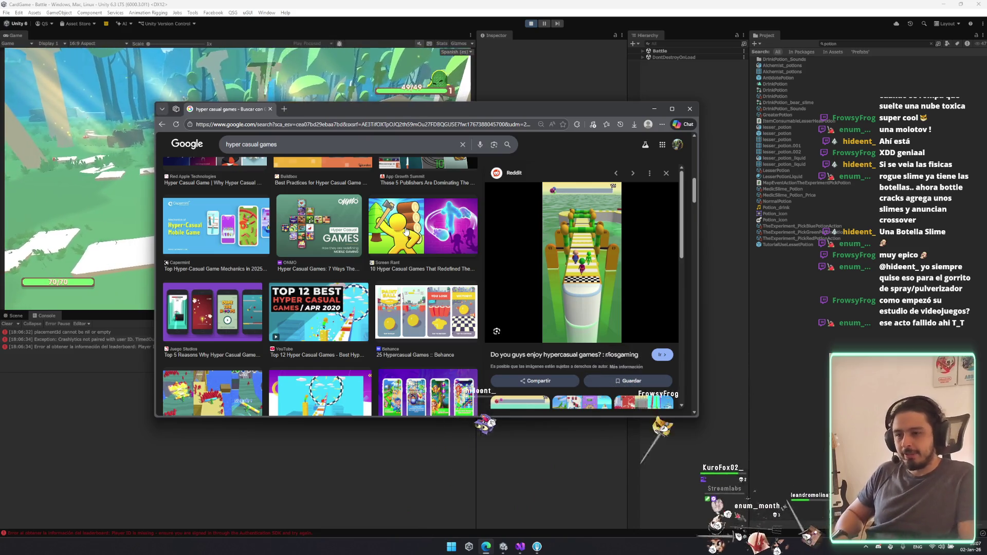
pyautogui.scroll(-5, 416, 408)
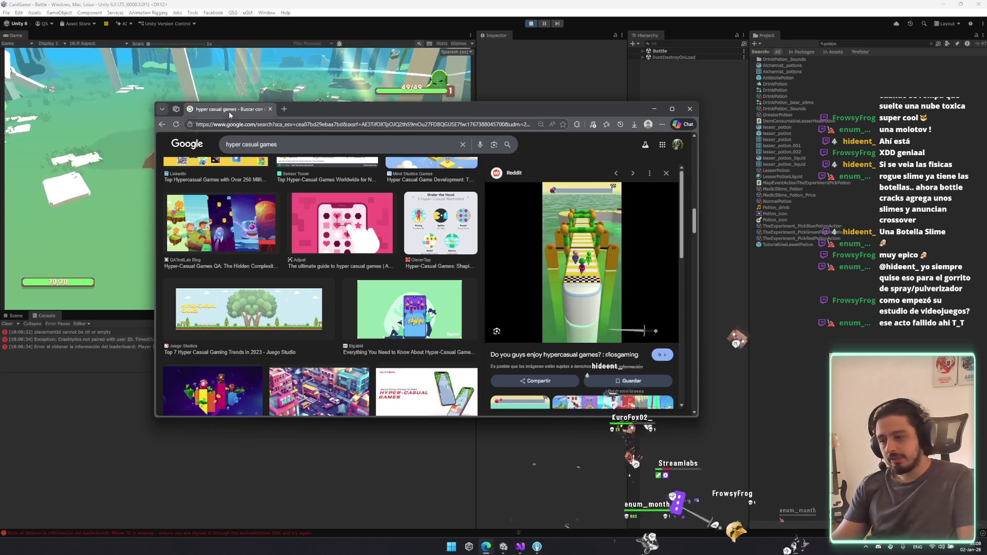
pyautogui.scroll(10, 374, 277)
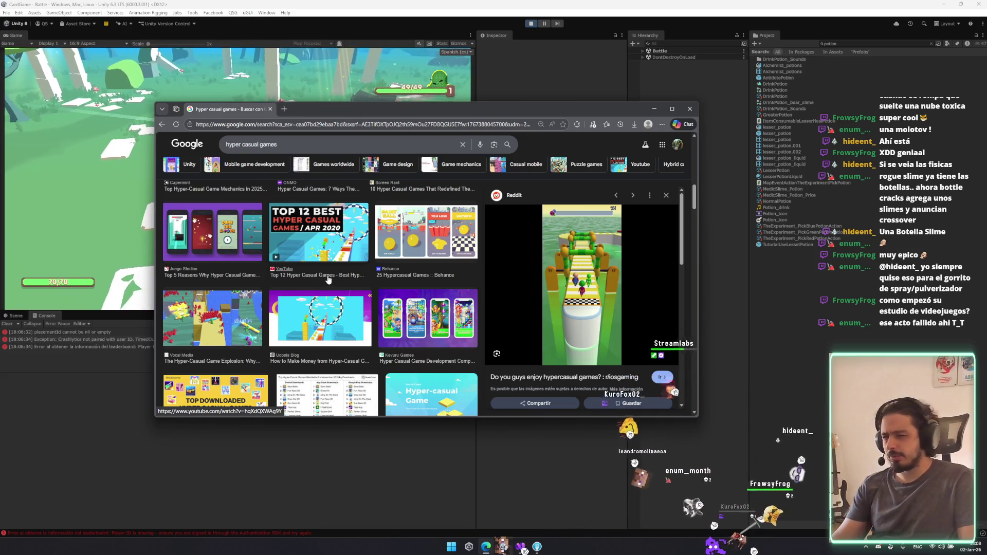
pyautogui.scroll(6, 325, 274)
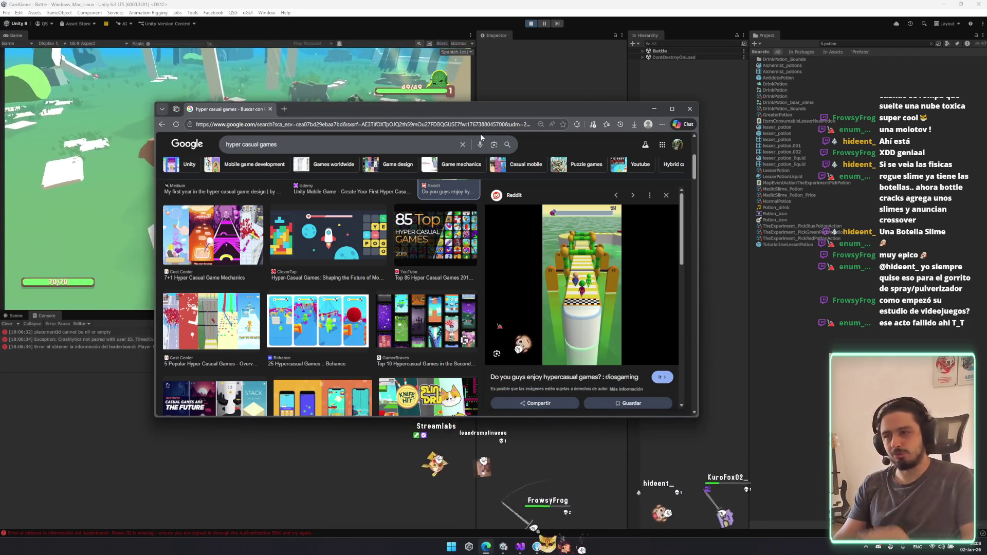
# Step: Preview the GamerBraves top hypercasual games image, then the Vocal Media result
pyautogui.scroll(-2, 468, 302)
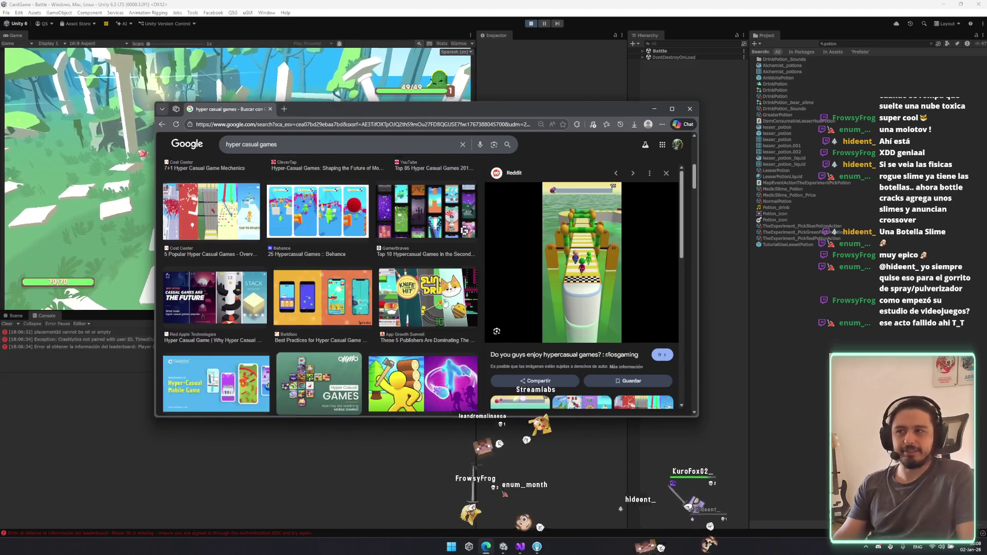
pyautogui.click(466, 255)
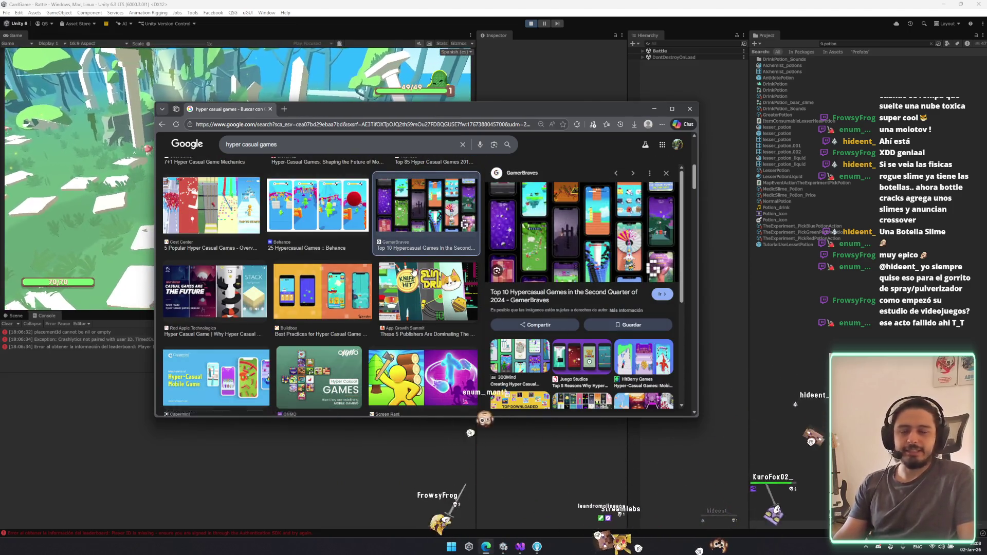
pyautogui.scroll(-2, 414, 271)
pyautogui.scroll(-3, 347, 335)
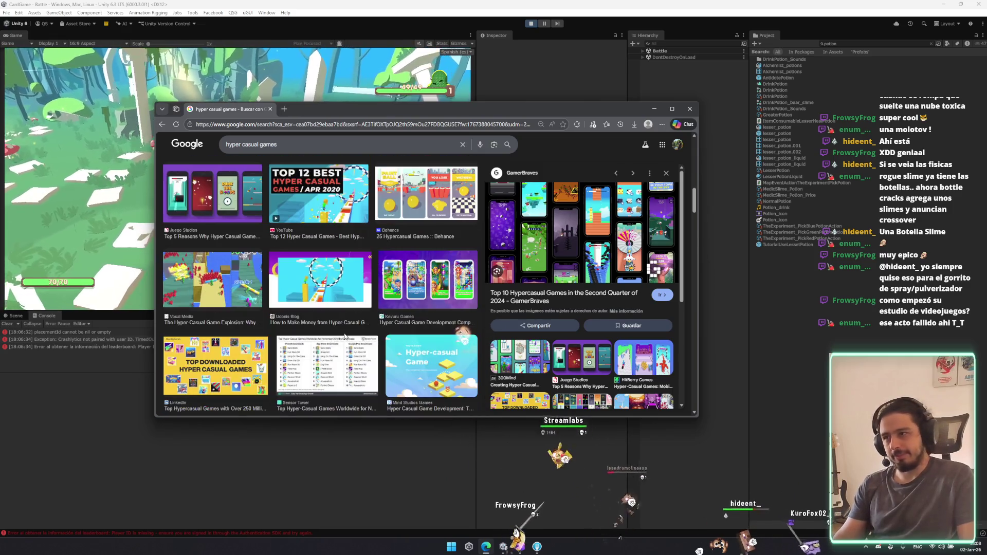
pyautogui.click(222, 294)
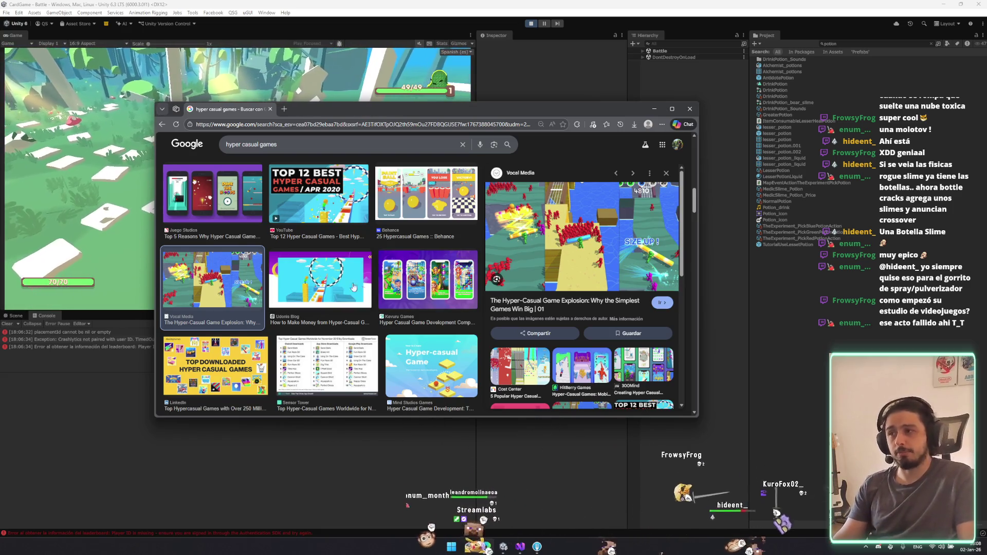
pyautogui.scroll(-3, 335, 282)
pyautogui.scroll(-3, 314, 275)
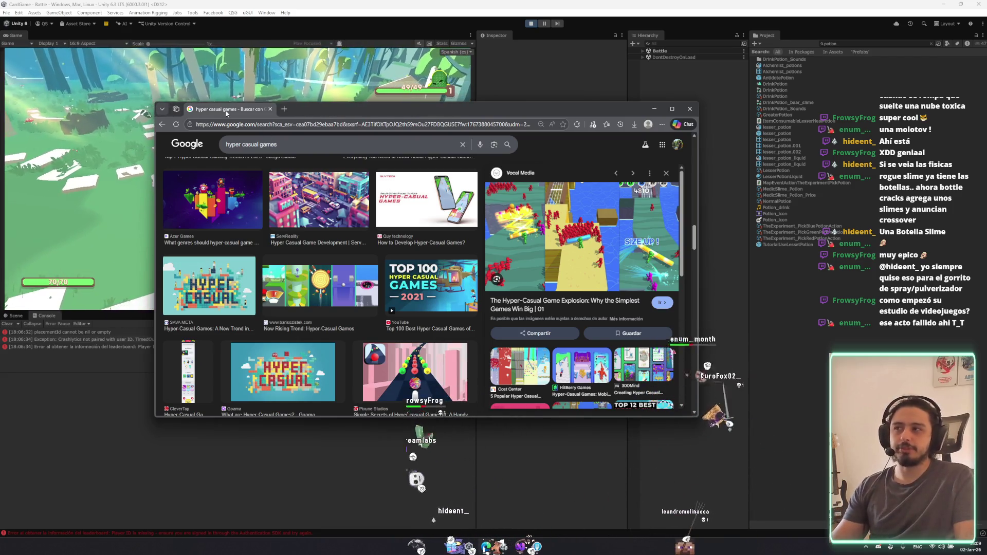
# Step: Leave Chrome and return to the Unity battle view
pyautogui.hotkey('alt', 'Tab')
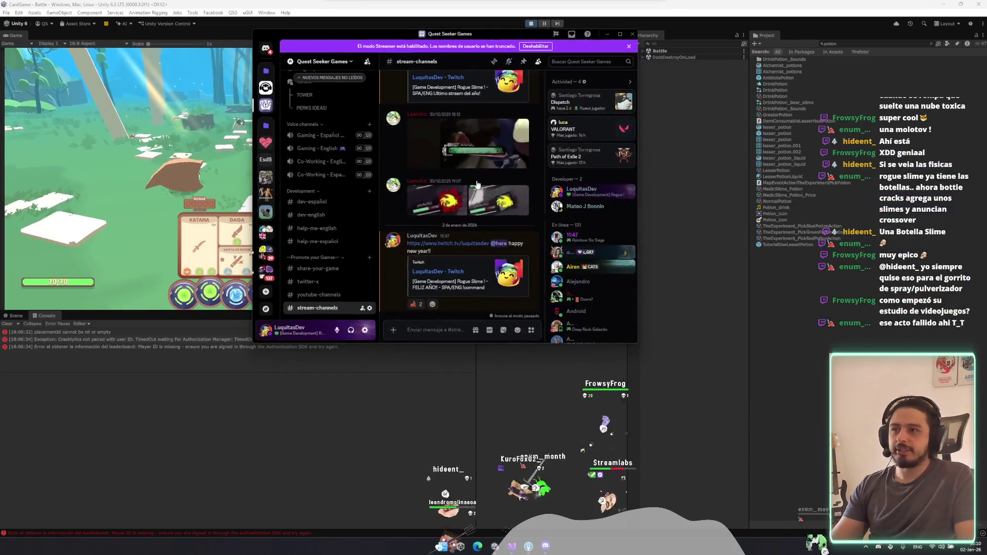
pyautogui.scroll(1, 328, 177)
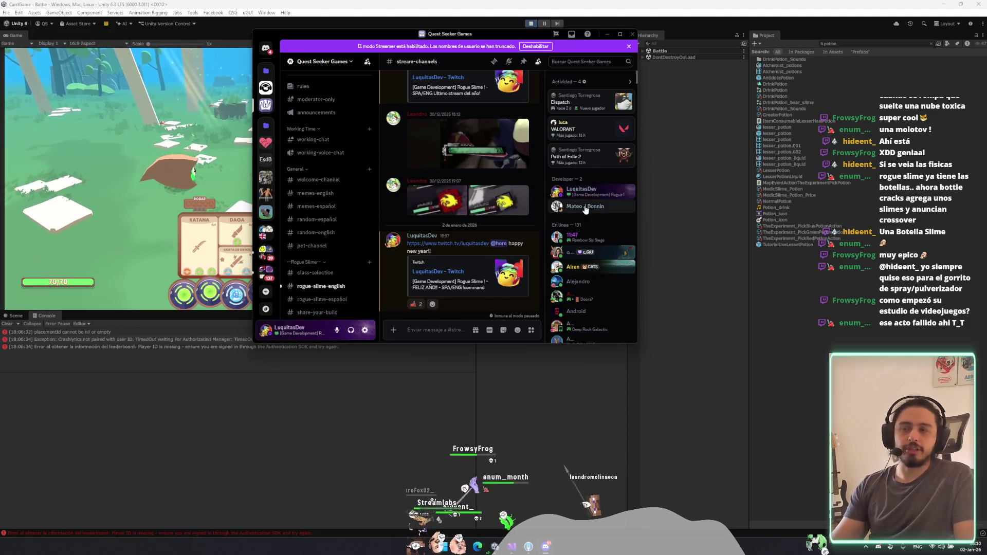
pyautogui.click(633, 35)
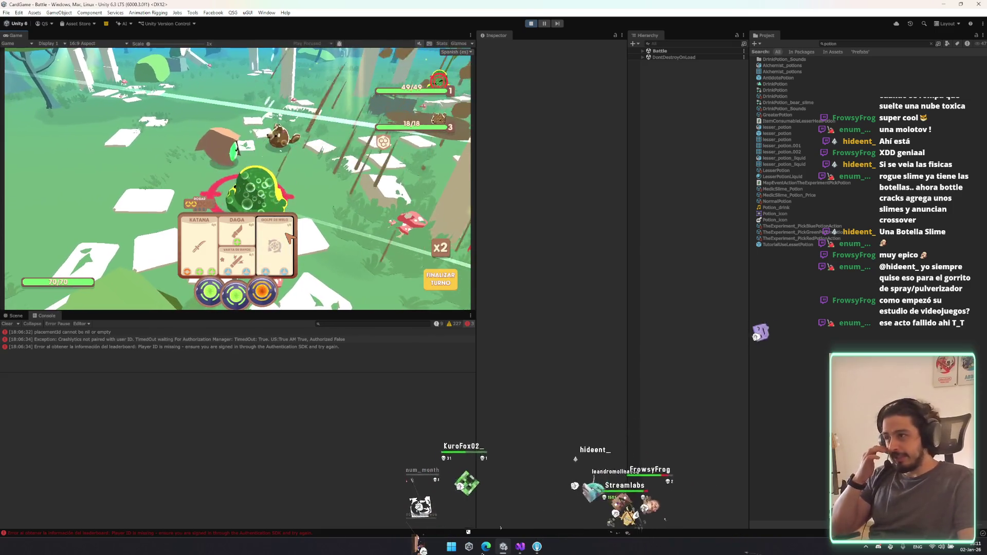
# Step: Target the 18/18 beaver enemy and end the party's turn
pyautogui.click(304, 132)
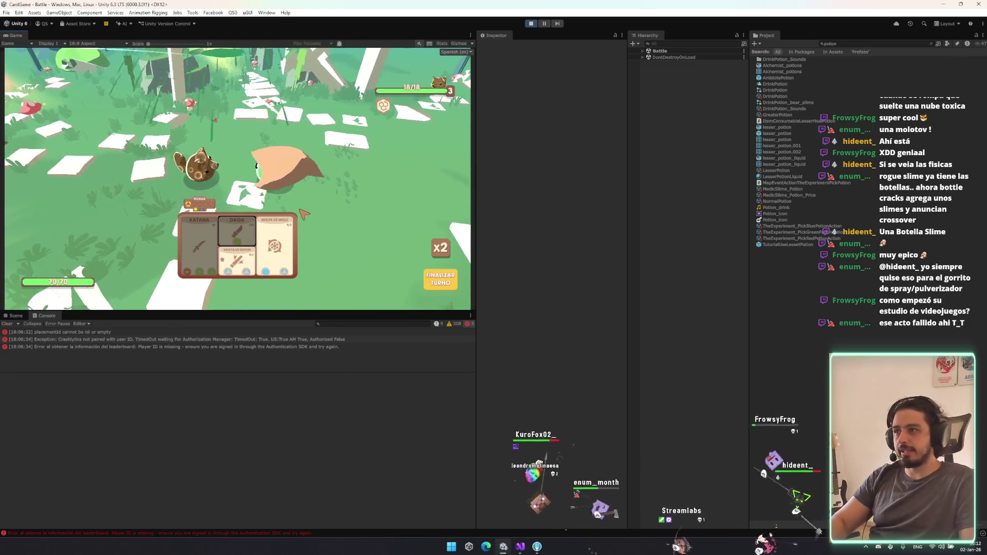
pyautogui.click(436, 278)
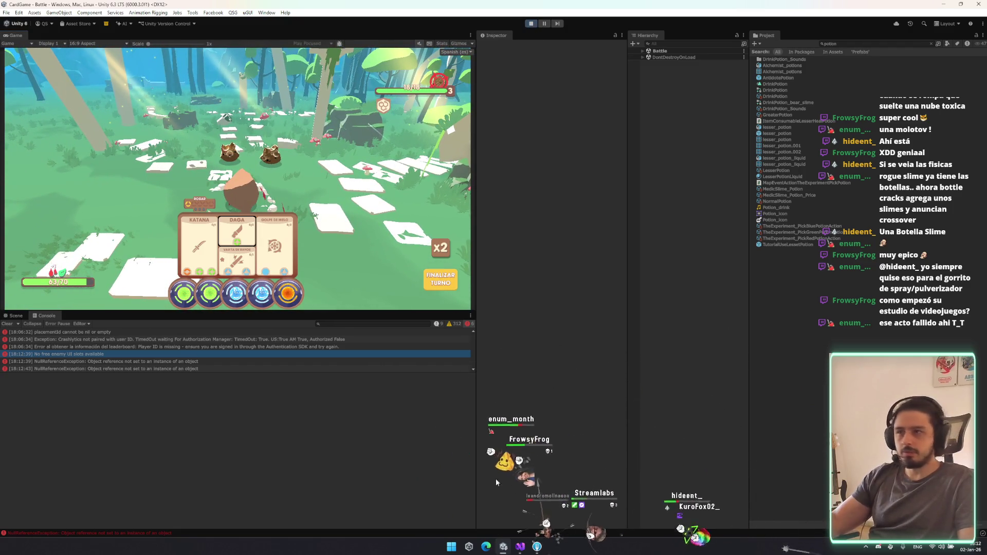
# Step: Stop the playtest and open CharacterUIView.cs in Visual Studio
pyautogui.hotkey('ctrl', 'p')
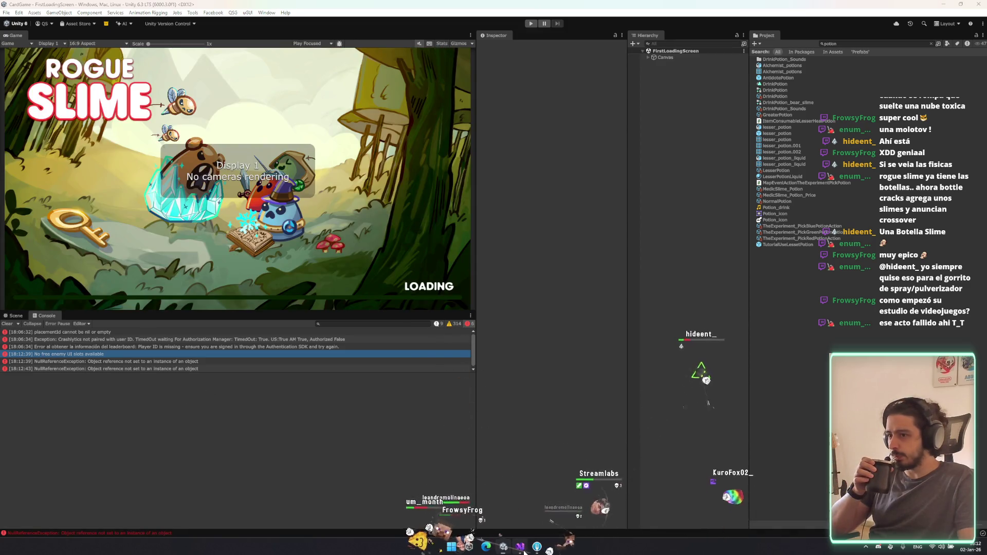
pyautogui.click(522, 548)
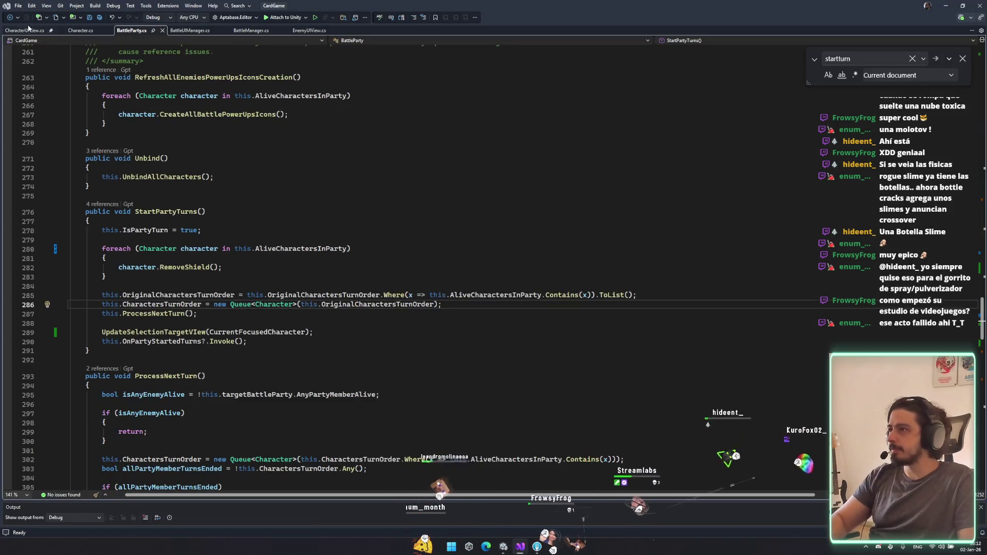
pyautogui.click(23, 31)
pyautogui.scroll(12, 195, 203)
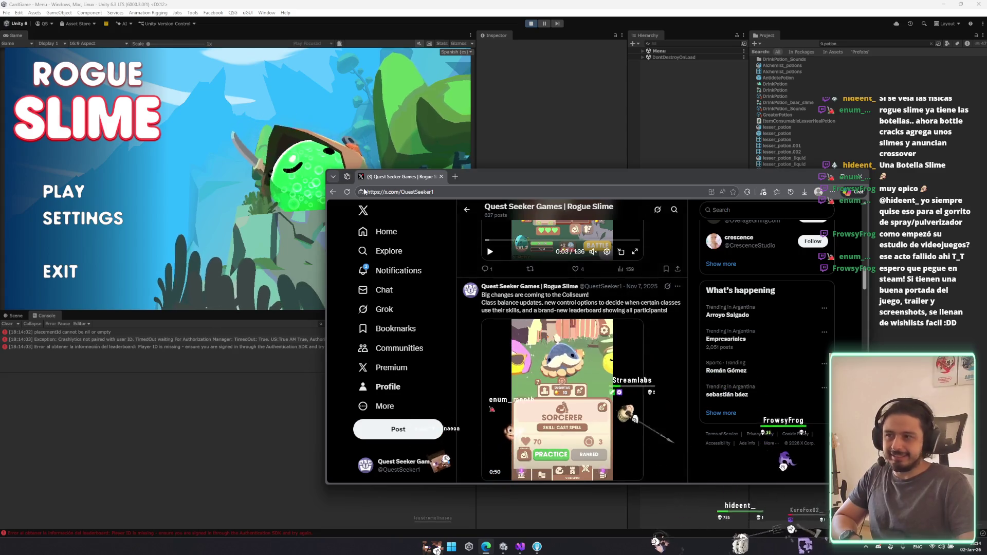
# Step: Like the 'Looks so cute!' reply in X notifications, go to Home, then switch back to Unity
pyautogui.click(402, 271)
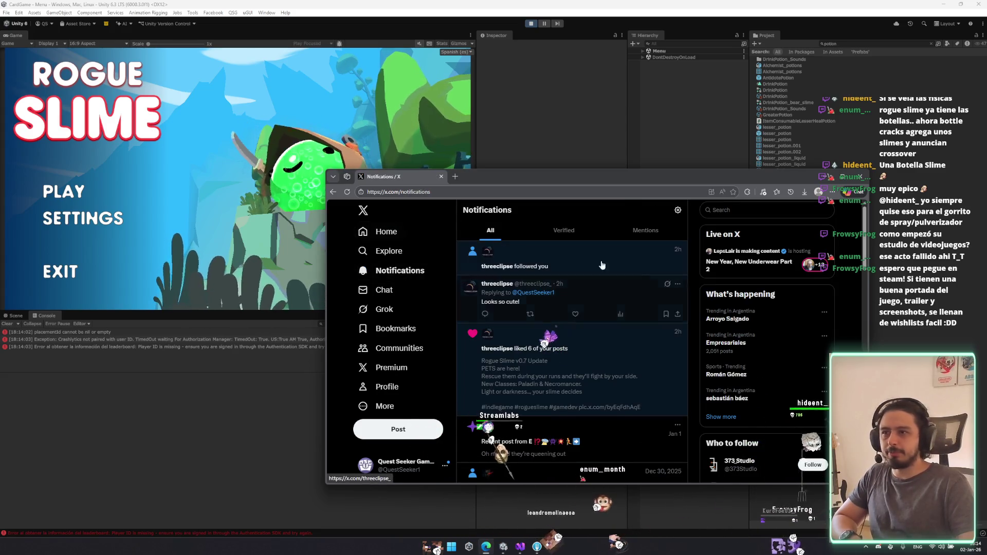
pyautogui.click(577, 317)
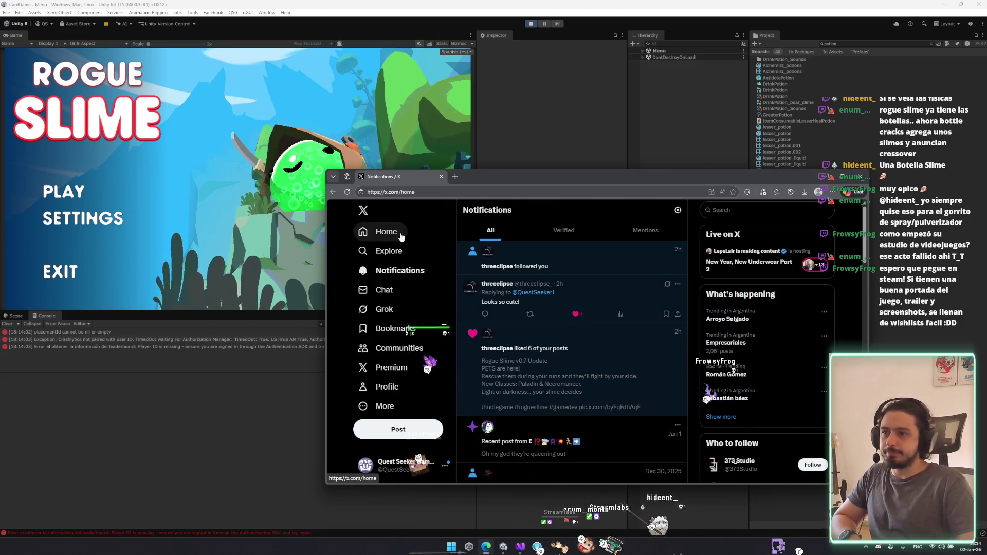
pyautogui.click(401, 237)
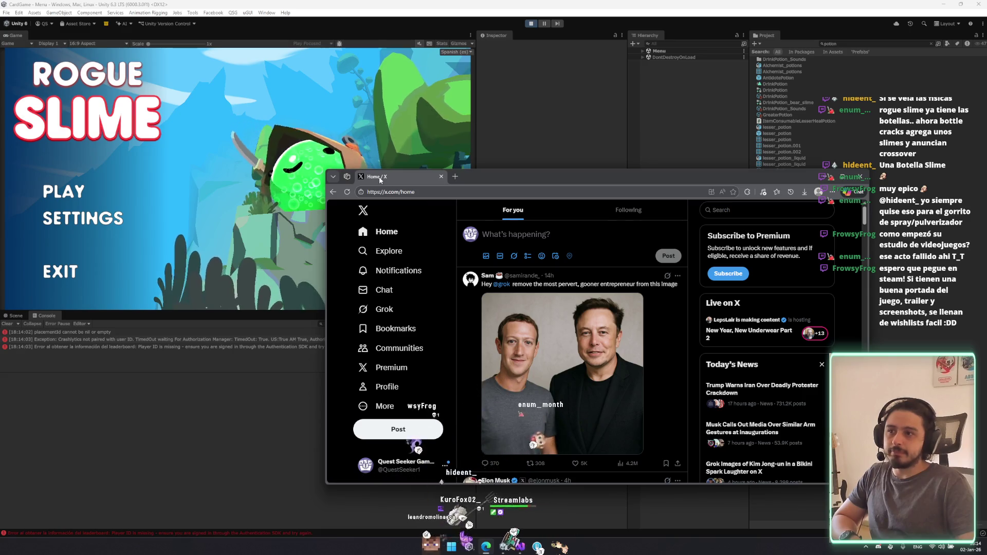
pyautogui.hotkey('alt', 'Tab')
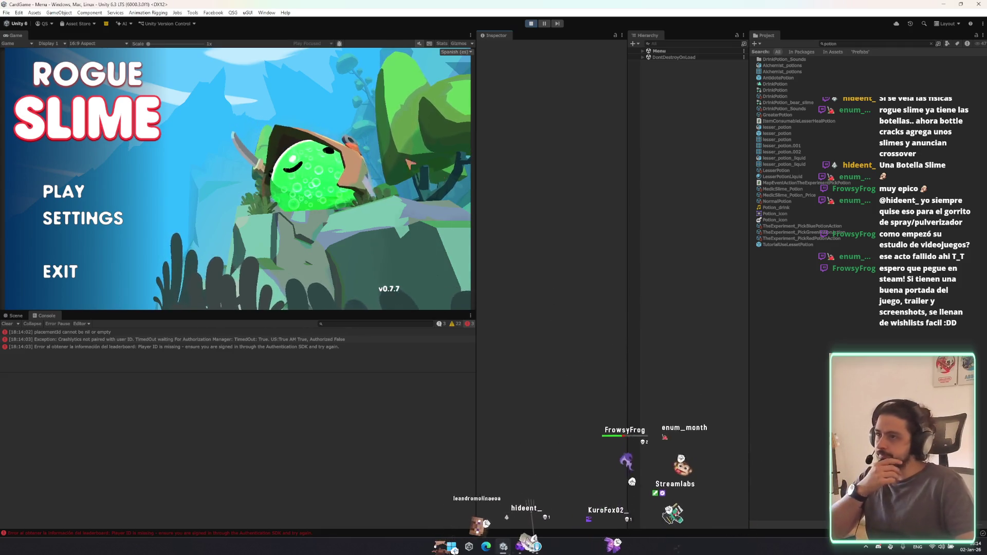
# Step: Start the game, tour Ayuntamiento, Taberna and Armeria, then continue from the Slimes inventory
pyautogui.click(110, 198)
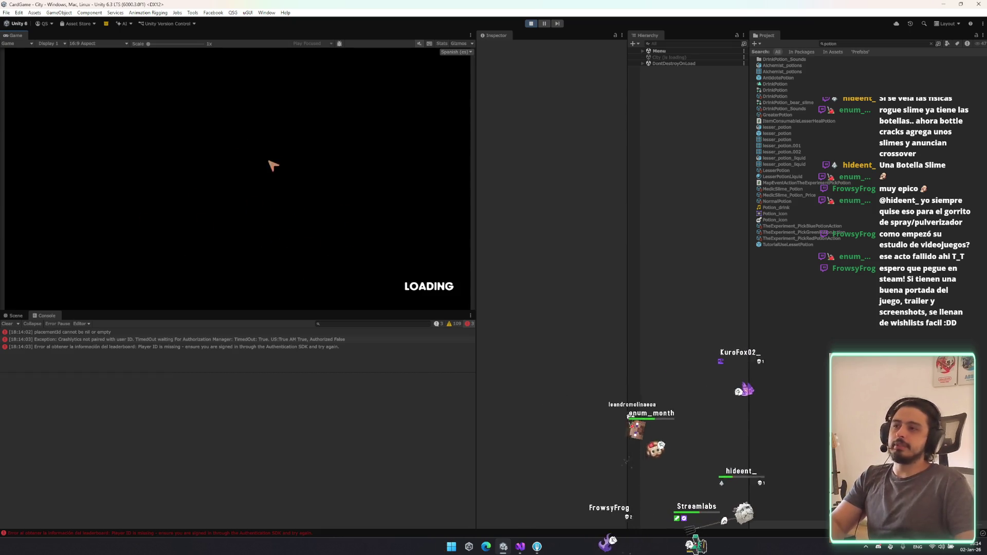
pyautogui.click(241, 70)
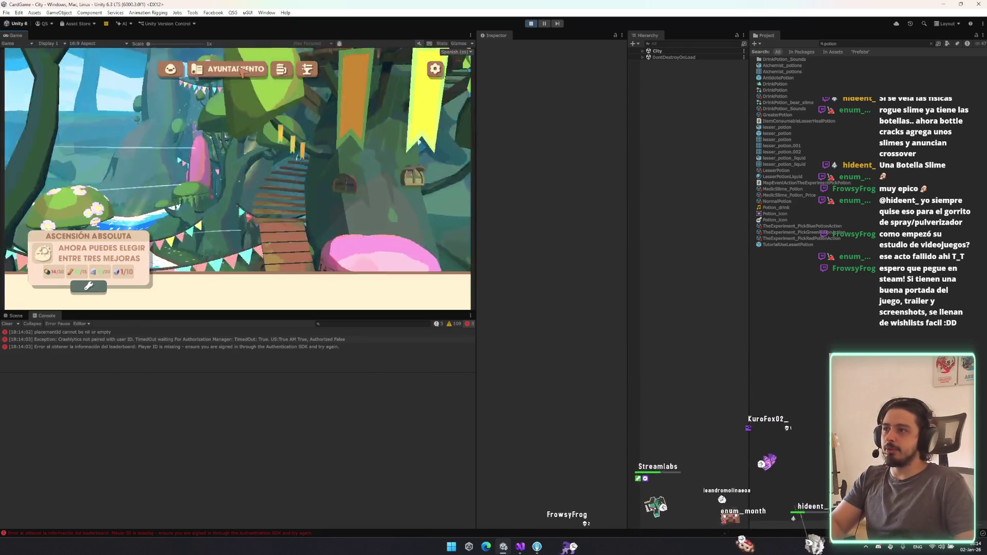
pyautogui.click(283, 69)
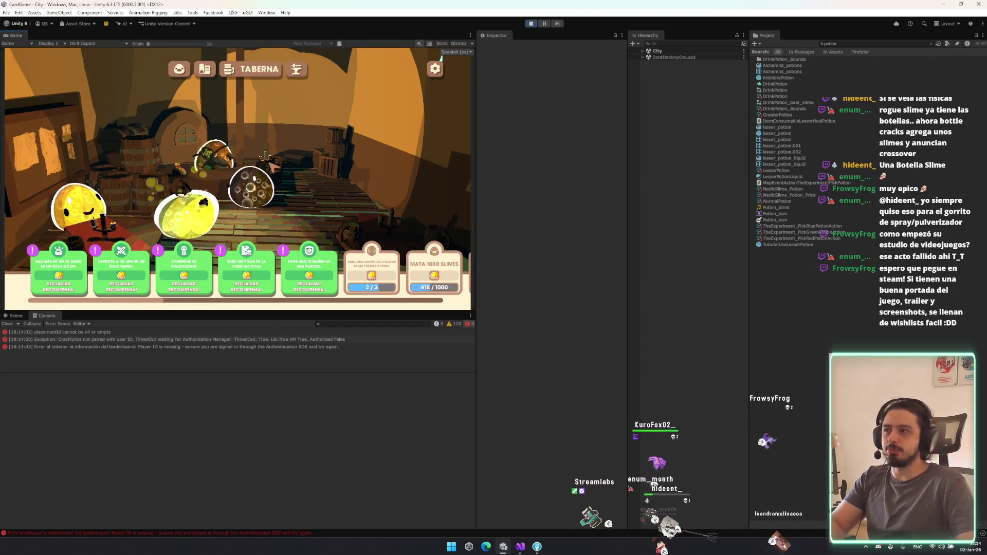
pyautogui.click(297, 70)
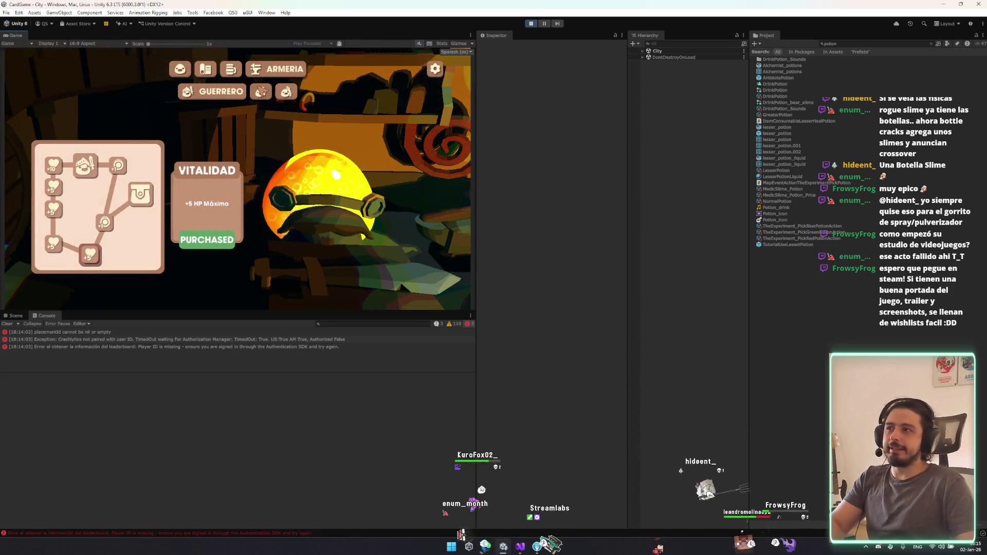
pyautogui.click(261, 92)
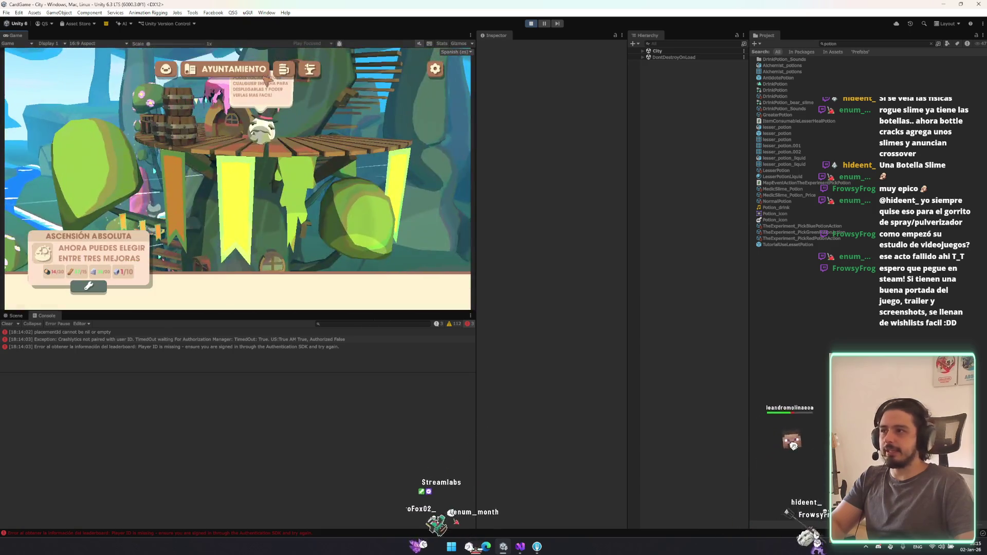
pyautogui.click(283, 69)
pyautogui.click(165, 67)
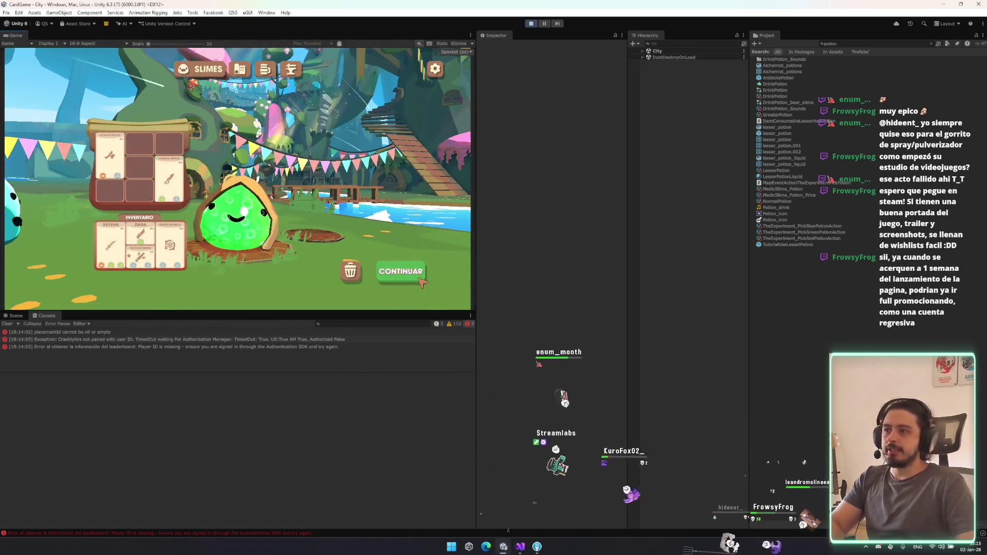
pyautogui.click(419, 278)
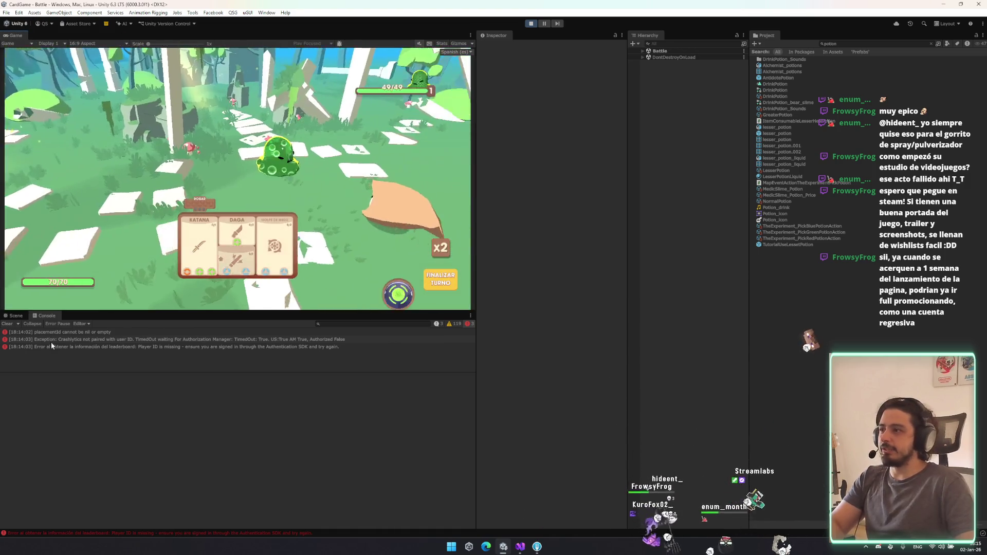
# Step: Switch the bottom panel from Console to the Scene view once the battle loads
pyautogui.click(16, 316)
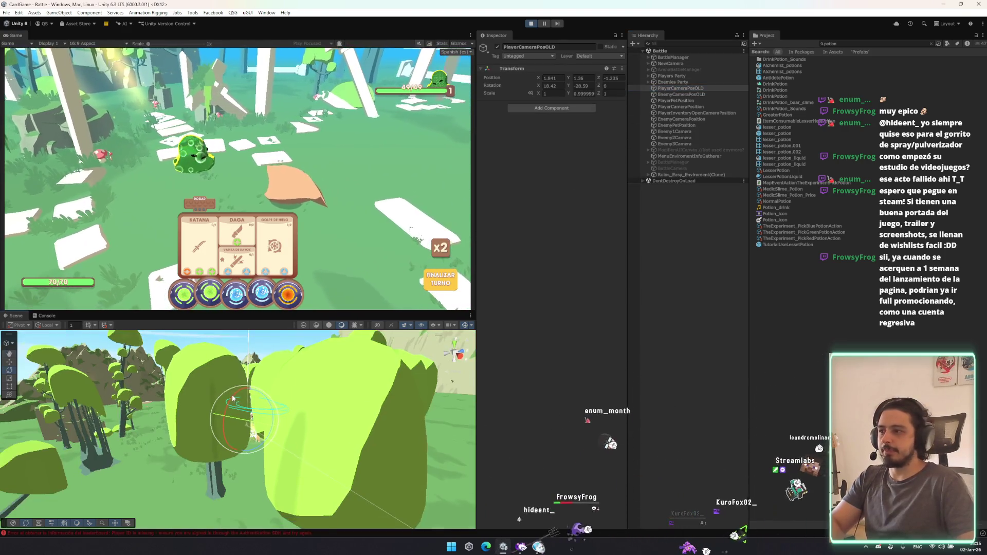
# Step: Inspect the Map_tree_1 and tree_big_2 (17) trees in the Scene, framing and orbiting, then deselect
pyautogui.click(472, 328)
pyautogui.click(500, 347)
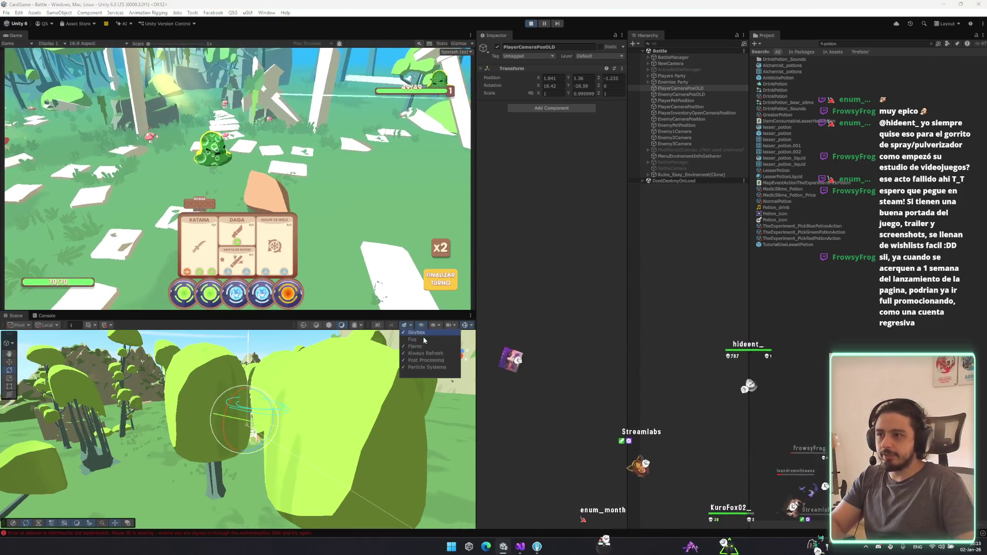
pyautogui.click(371, 422)
pyautogui.moveTo(370, 421); pyautogui.dragTo(164, 424)
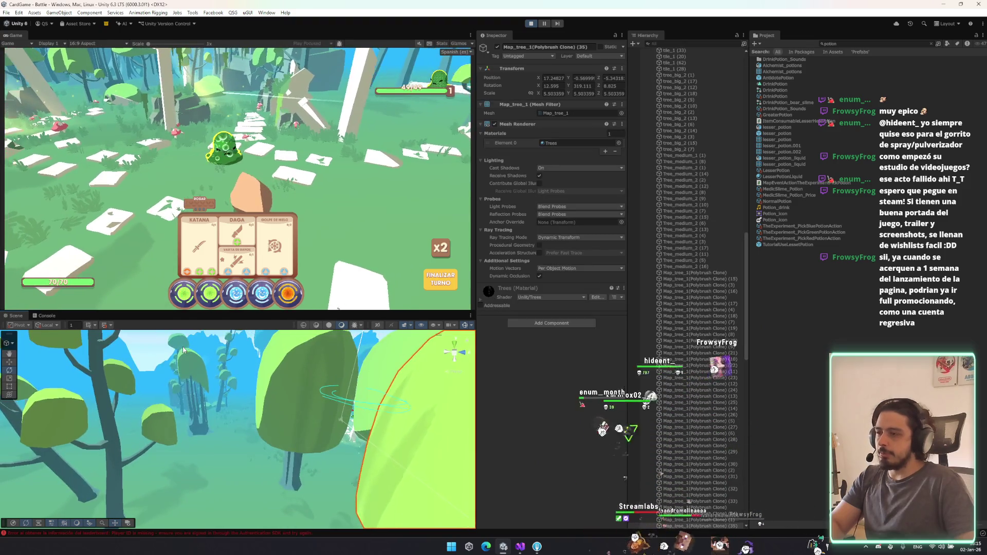
pyautogui.click(164, 424)
pyautogui.press('f')
pyautogui.moveTo(360, 390)
pyautogui.mouseDown()
pyautogui.moveTo(225, 365)
pyautogui.moveTo(150, 394)
pyautogui.moveTo(466, 223)
pyautogui.moveTo(620, 250)
pyautogui.moveTo(840, 213)
pyautogui.moveTo(169, 239)
pyautogui.moveTo(236, 234)
pyautogui.moveTo(518, 269)
pyautogui.mouseUp()
pyautogui.click(226, 364)
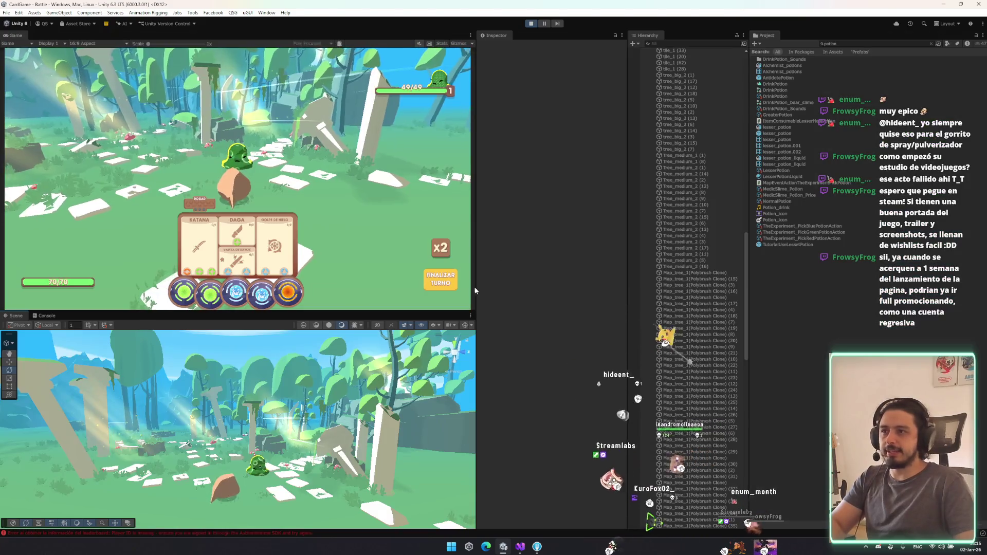
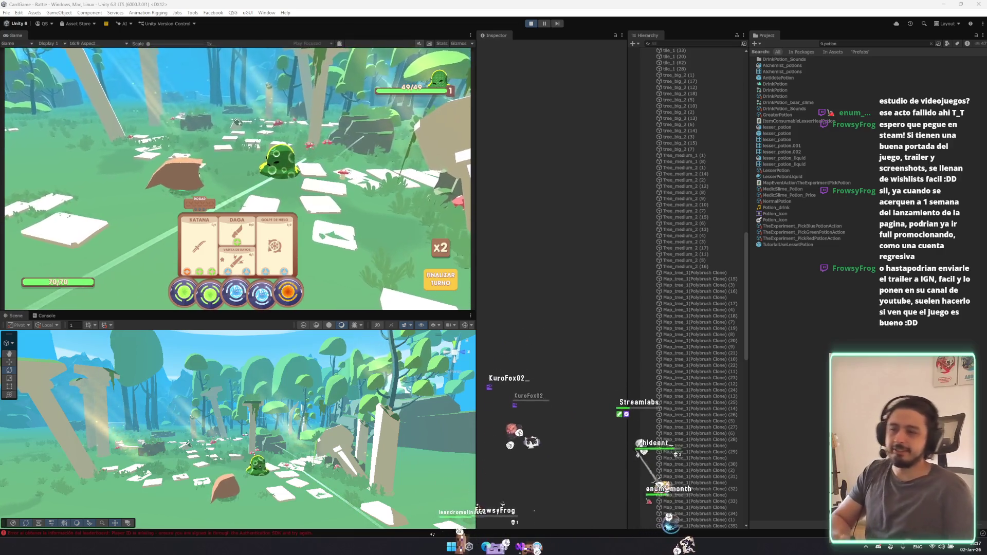
# Step: Clear the errors from Unity's enlarged Console, then switch over to Fork
pyautogui.click(47, 316)
pyautogui.moveTo(90, 312); pyautogui.dragTo(90, 304)
pyautogui.click(6, 318)
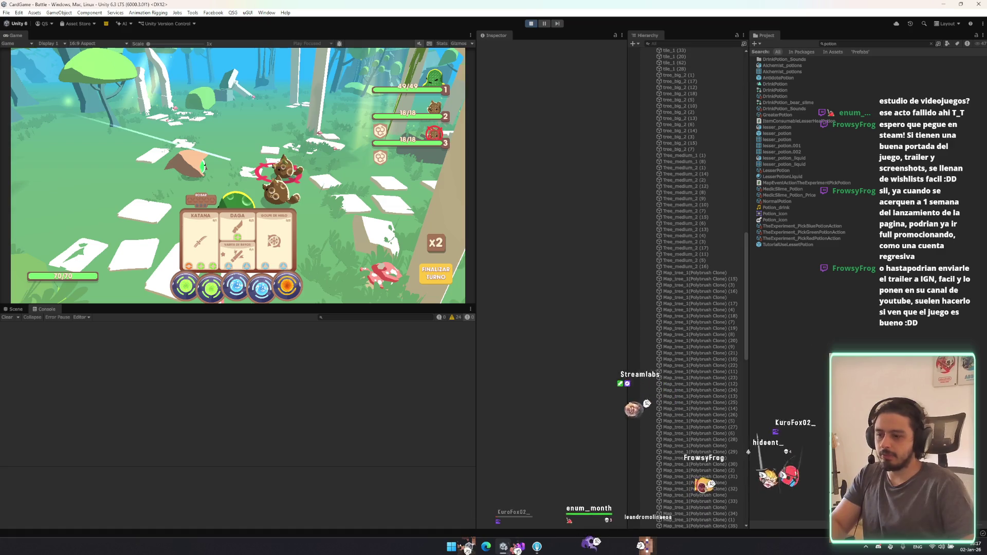
pyautogui.hotkey('alt', 'Tab')
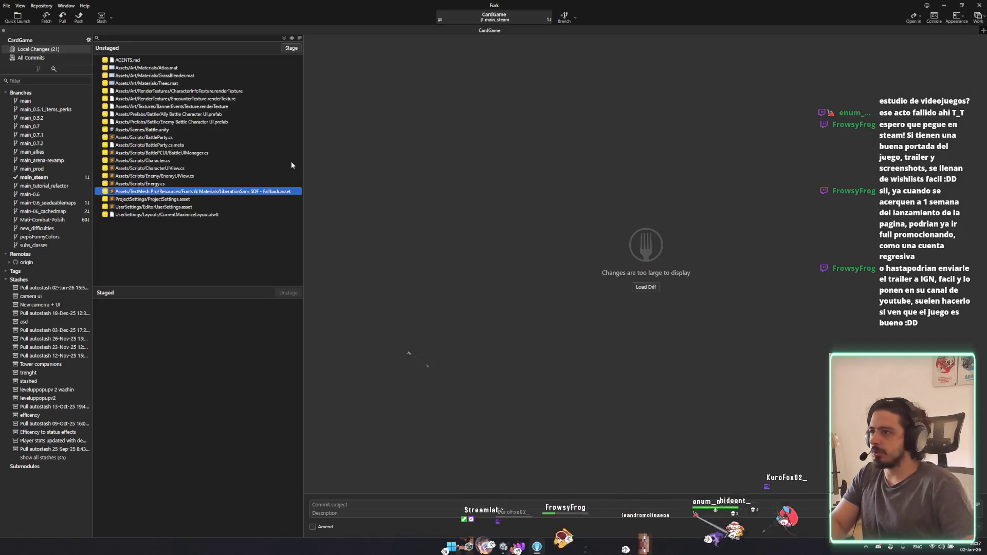
# Step: Stage the changed files from the battle UI prefabs down through Energy.cs
pyautogui.click(218, 91)
pyautogui.press('Down')
pyautogui.press('Down')
pyautogui.press('Down')
pyautogui.hotkey('shift', 'Down')
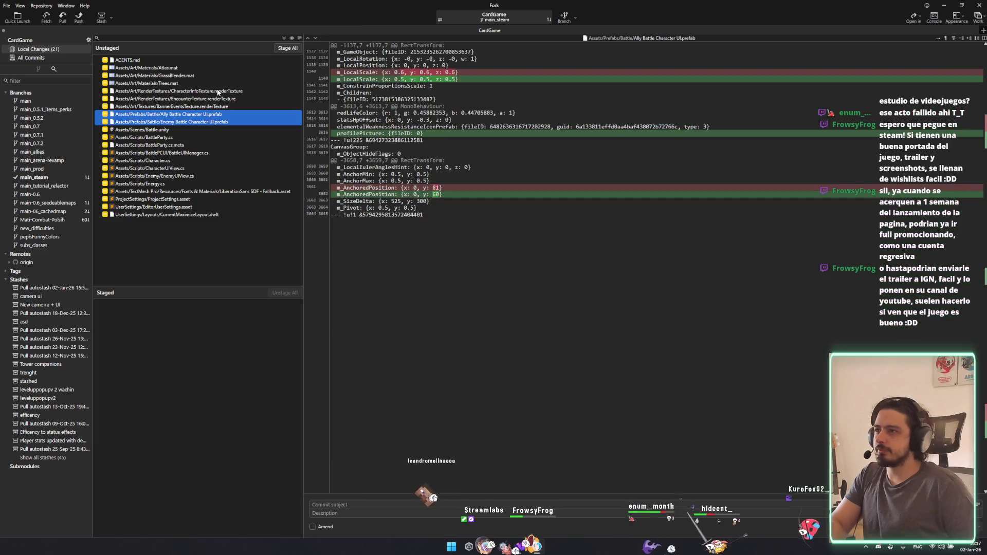
pyautogui.hotkey('shift', 'Down')
pyautogui.hotkey('shift', 'Down')
pyautogui.hotkey('shift', 'Down')
pyautogui.press('Return')
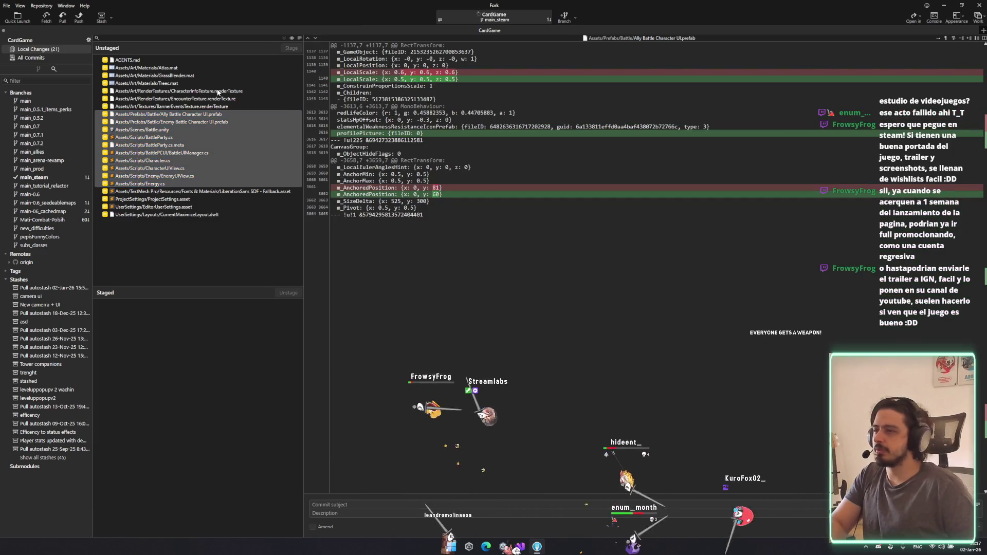
# Step: Commit the 10 staged files as 'Now you can use energies + changed a lot of things in the UI'
pyautogui.click(196, 121)
pyautogui.press('Up')
pyautogui.press('Up')
pyautogui.press('Up')
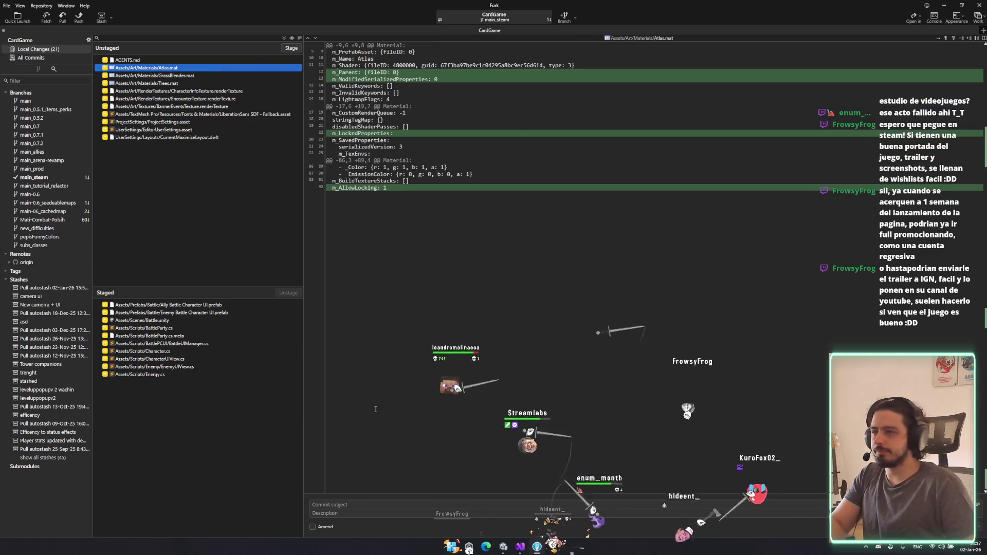
pyautogui.press('super+Down')
pyautogui.click(475, 428)
pyautogui.write('you can use energies + c')
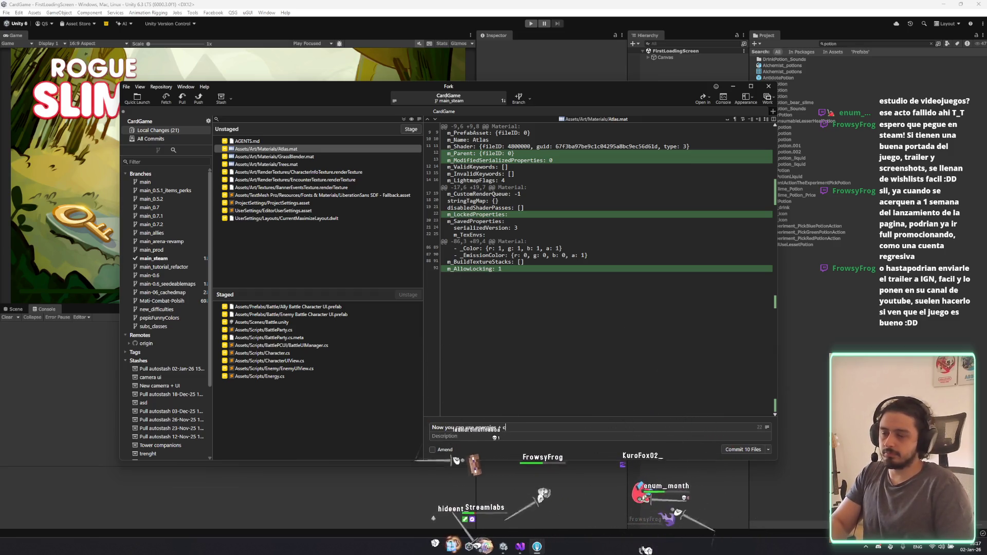
pyautogui.write('of things in the u')
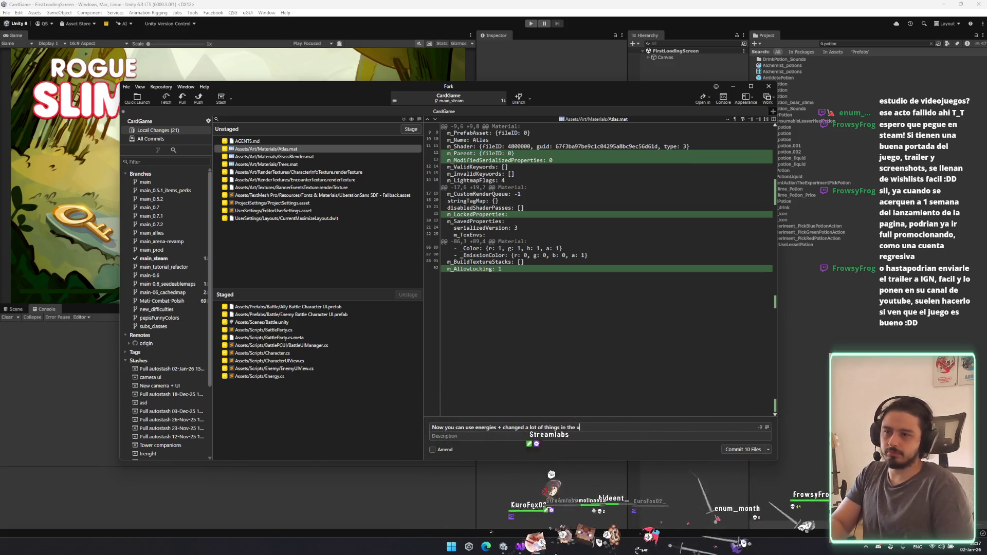
pyautogui.hotkey('ctrl', 'Return')
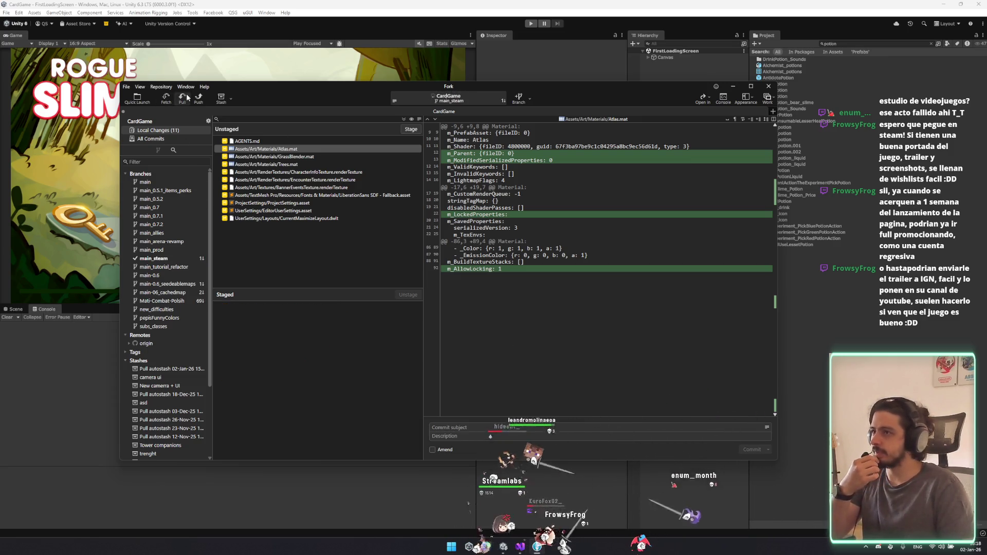
pyautogui.hotkey('ctrl', 'shift', 'l')
# Step: Pull origin/main_steam, push main_steam to origin, and minimize Fork back to Unity
pyautogui.click(510, 301)
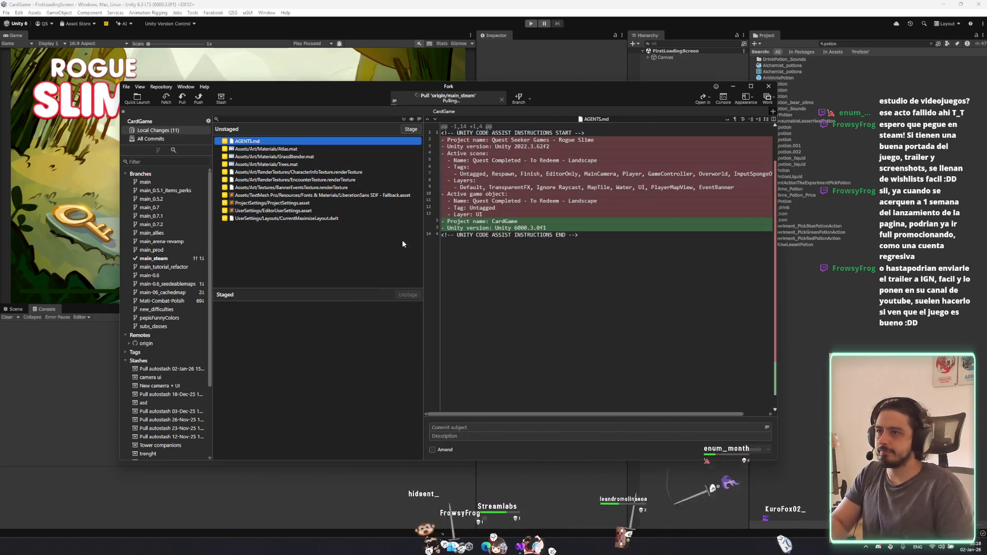
pyautogui.hotkey('ctrl', 'shift', 'p')
pyautogui.moveTo(461, 230)
pyautogui.mouseDown()
pyautogui.moveTo(384, 138)
pyautogui.moveTo(643, 157)
pyautogui.moveTo(502, 293)
pyautogui.moveTo(514, 259)
pyautogui.moveTo(436, 290)
pyautogui.mouseUp()
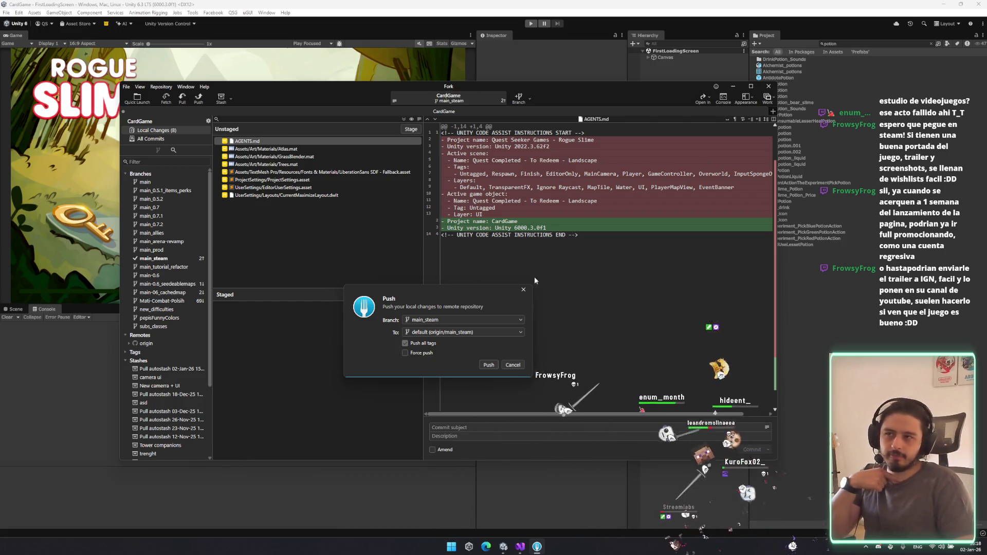
pyautogui.click(489, 365)
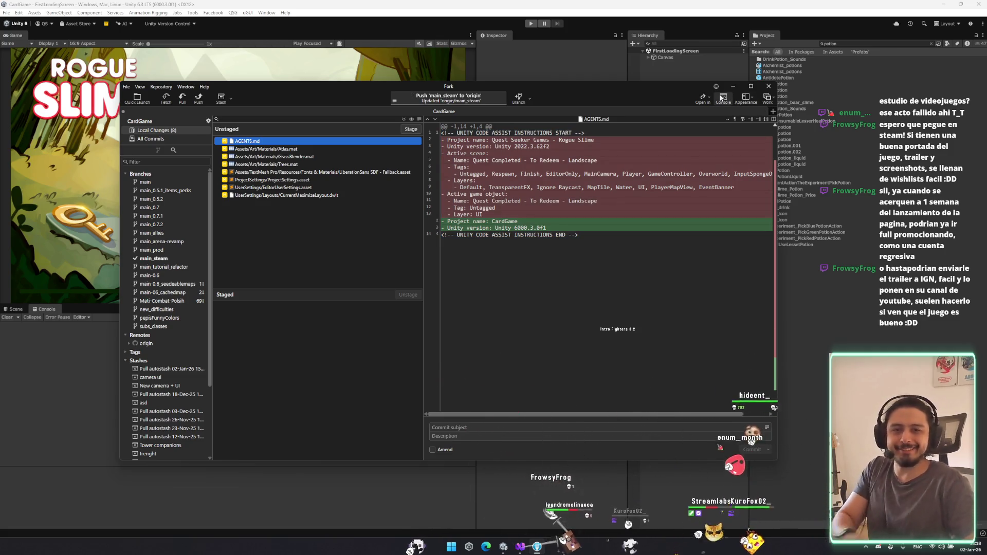
pyautogui.click(732, 86)
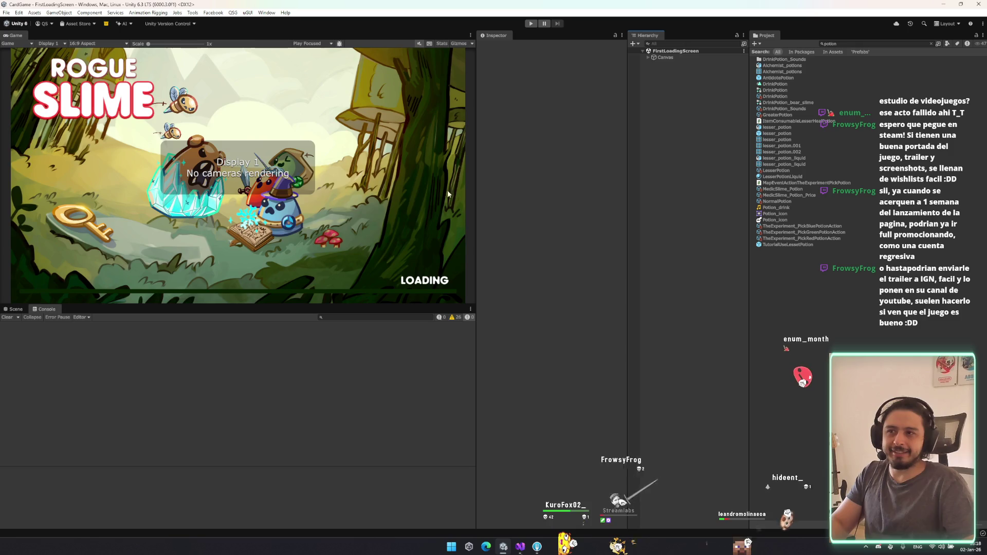
# Step: Clear the 'potion' Project search and readjust the Game view width
pyautogui.moveTo(477, 235); pyautogui.dragTo(458, 236)
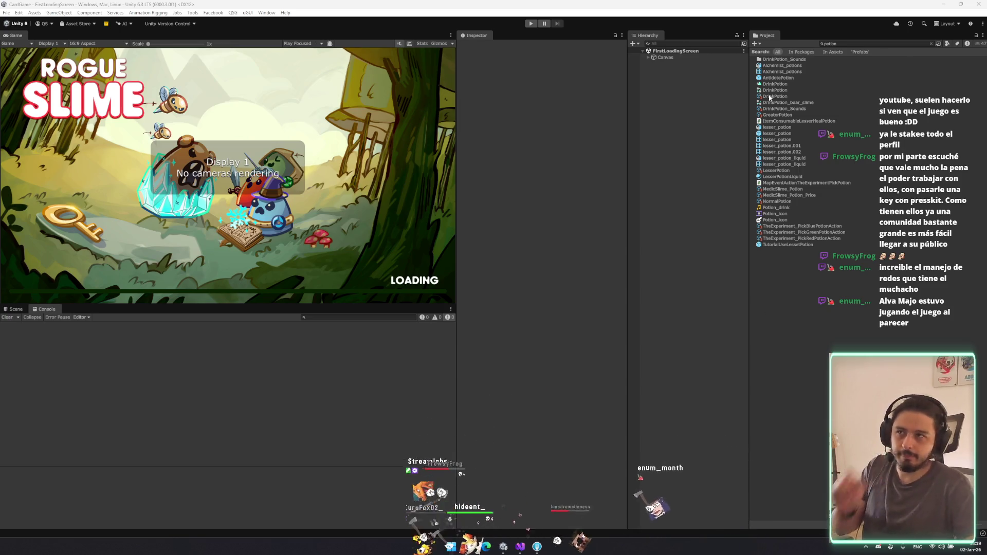
pyautogui.click(932, 43)
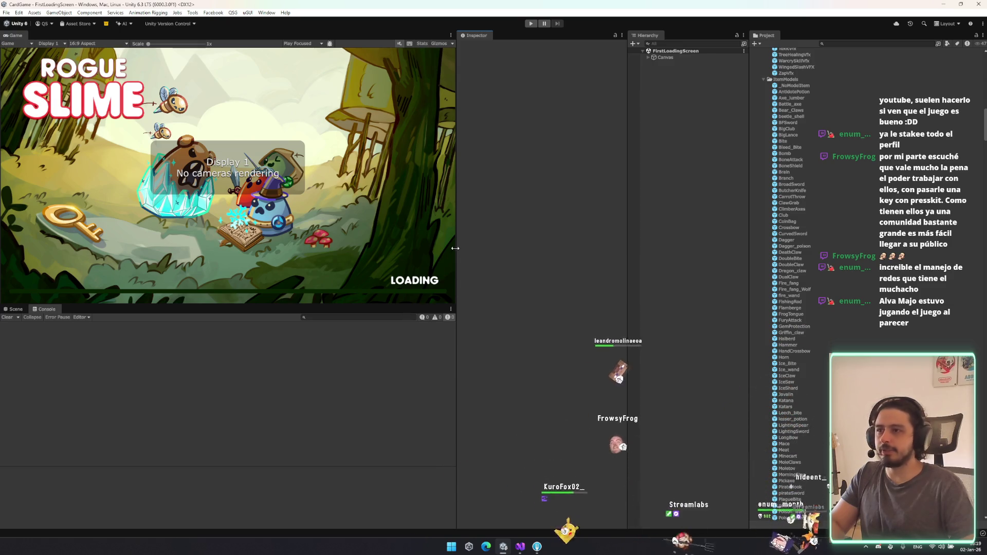
pyautogui.moveTo(457, 248); pyautogui.dragTo(476, 253)
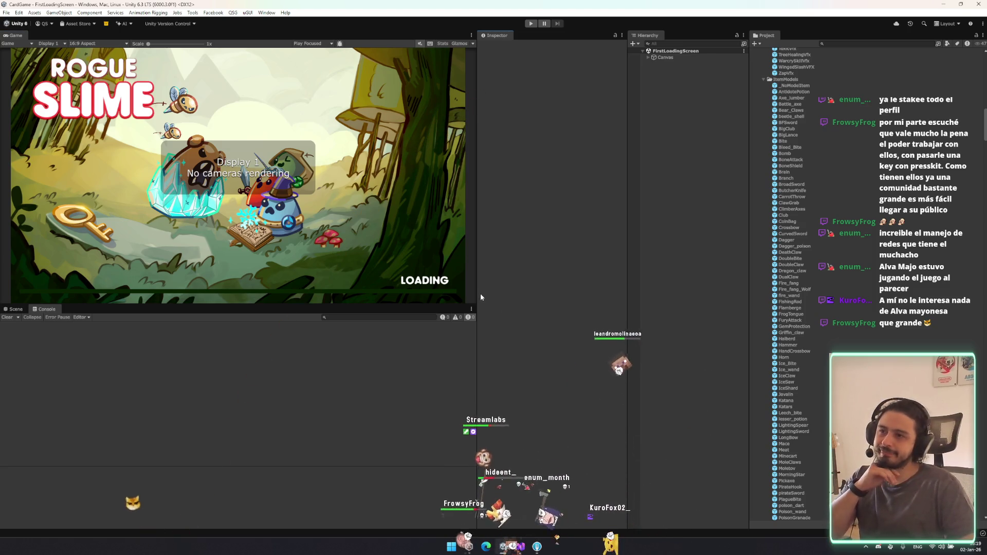
# Step: Widen the Inspector area, then close the Unity editor
pyautogui.moveTo(479, 280)
pyautogui.mouseDown()
pyautogui.moveTo(455, 293)
pyautogui.moveTo(457, 326)
pyautogui.moveTo(466, 329)
pyautogui.mouseUp()
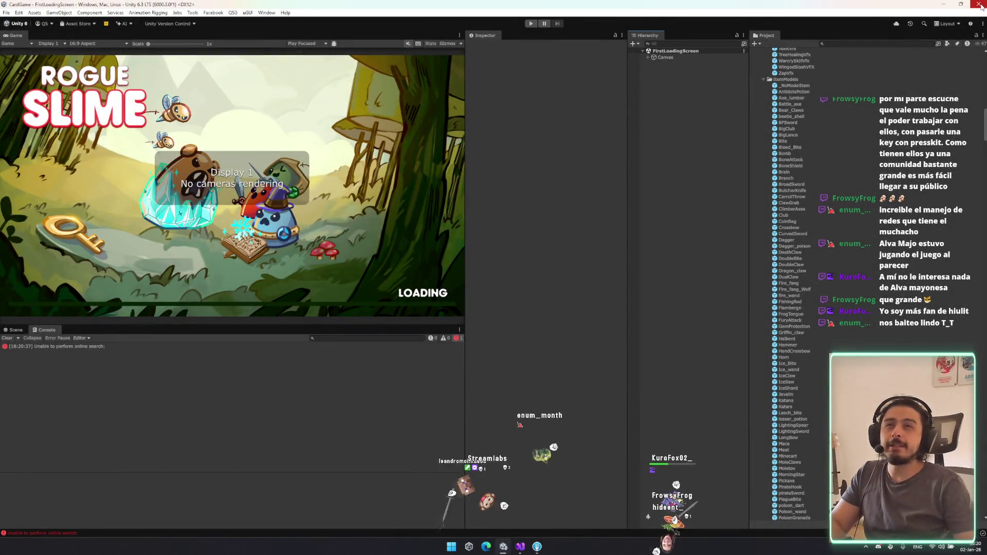
pyautogui.click(980, 5)
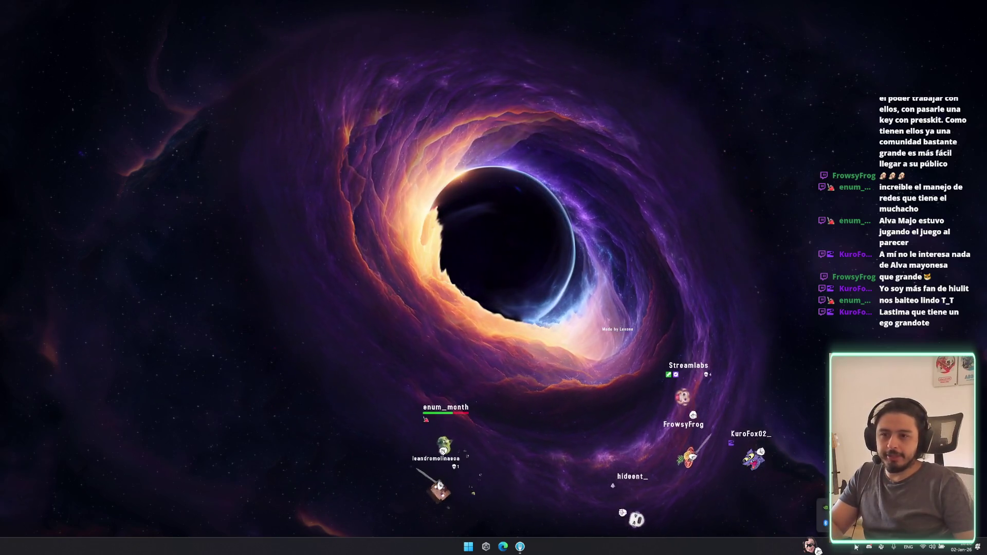
# Step: Launch Epic Games Launcher by searching 'epic', then close its window to start Viewfinder
pyautogui.press('super')
pyautogui.write('epic')
pyautogui.press('Return')
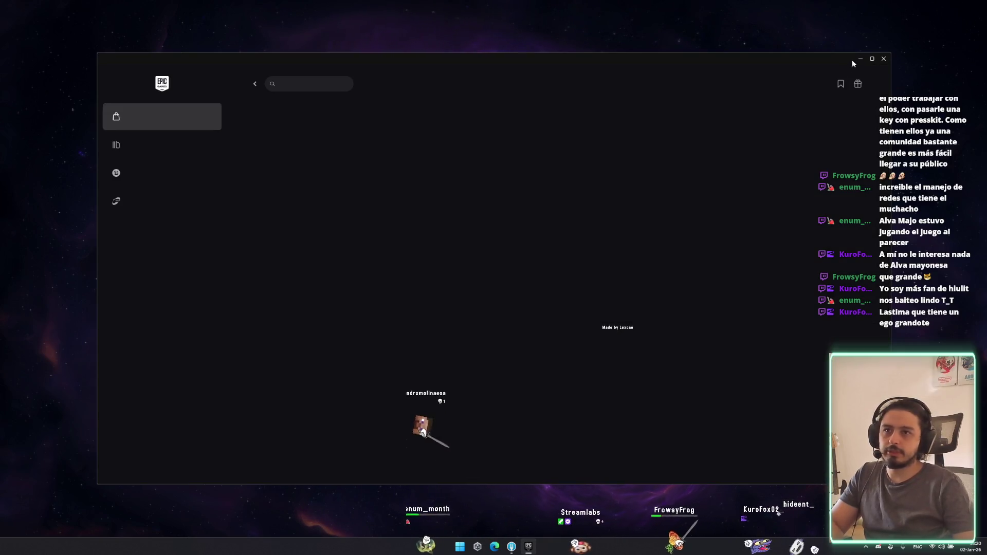
pyautogui.click(884, 59)
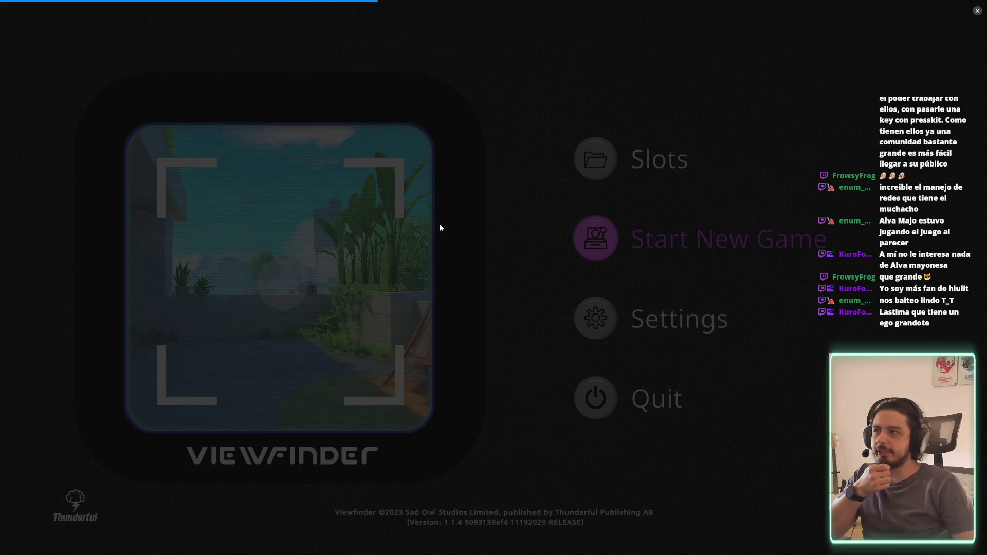
# Step: Dismiss the loading panel and browse the General and Graphics settings without changes
pyautogui.click(976, 12)
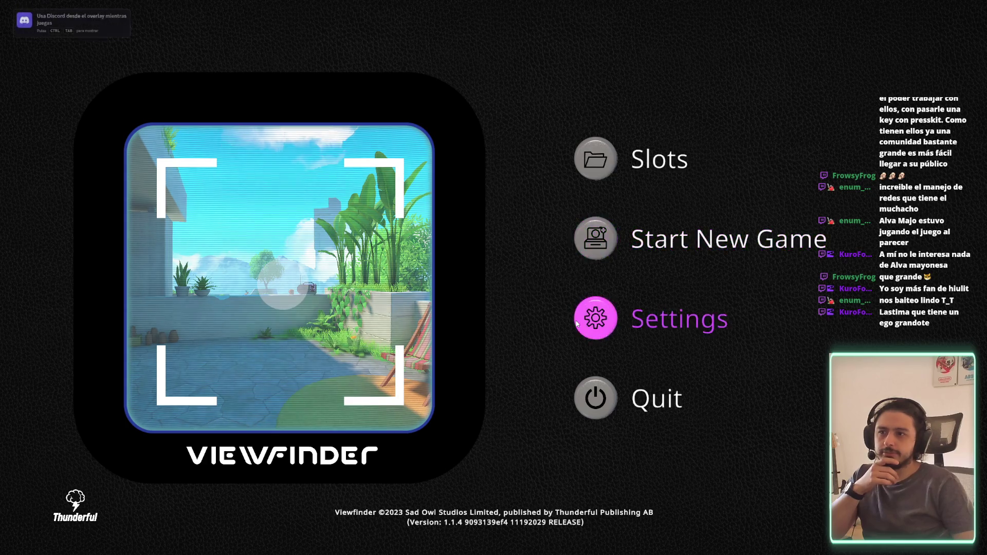
pyautogui.click(576, 320)
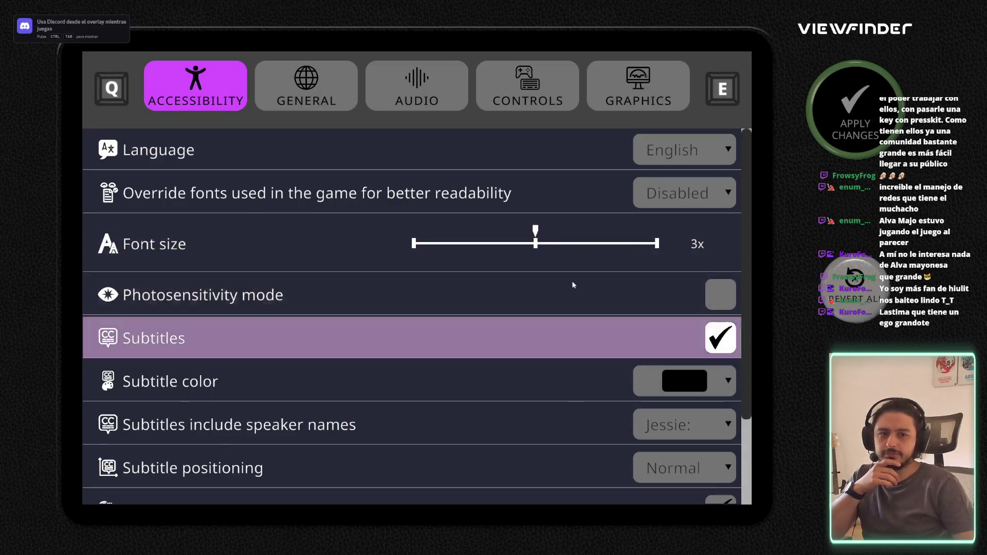
pyautogui.click(417, 87)
pyautogui.click(307, 88)
pyautogui.click(618, 102)
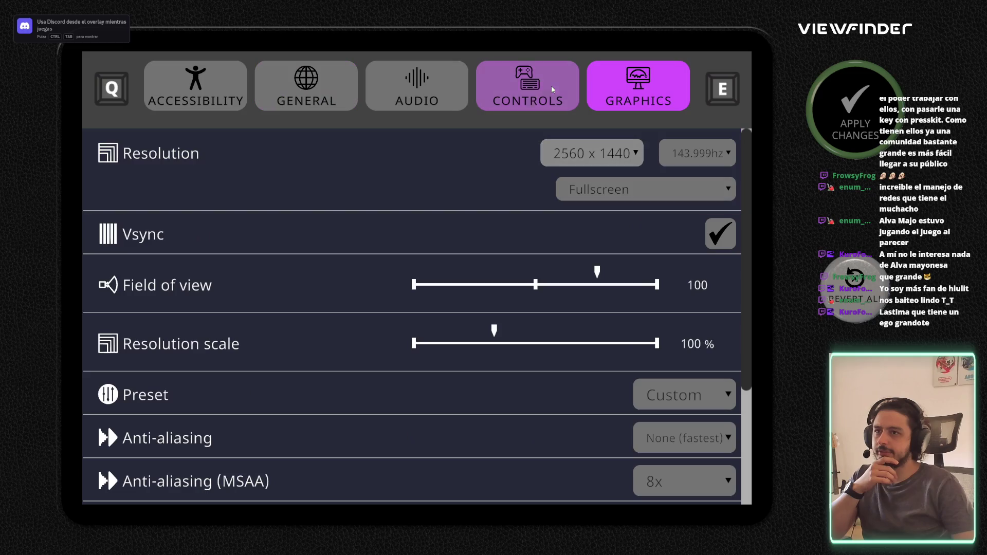
pyautogui.press('Escape')
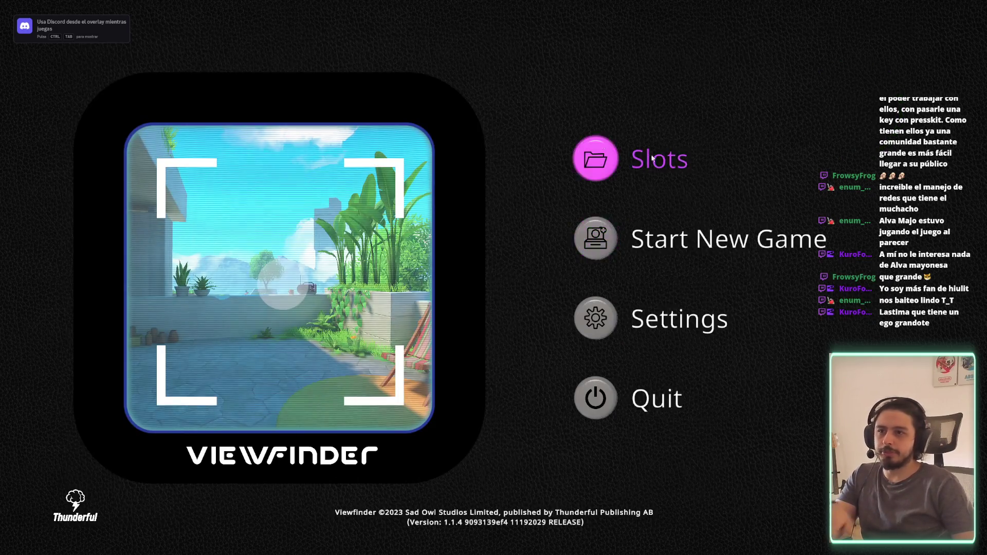
# Step: Review the General, Controls, Accessibility and Audio settings, then start a new game
pyautogui.click(582, 326)
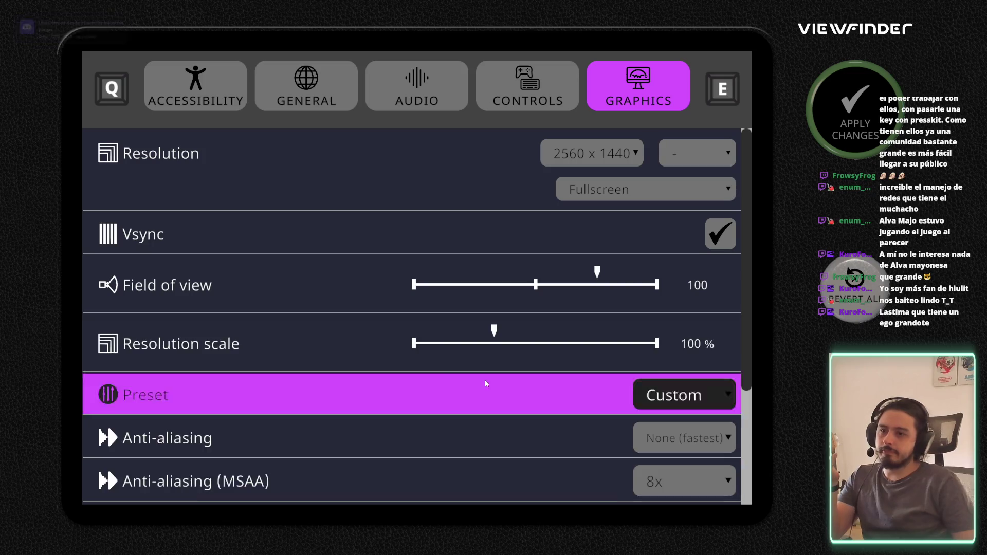
pyautogui.click(291, 102)
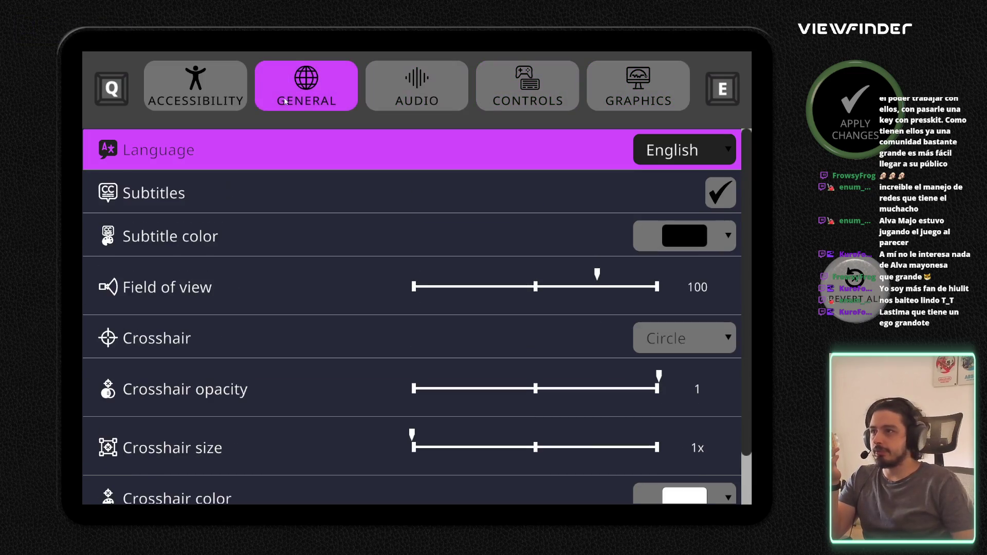
pyautogui.click(529, 89)
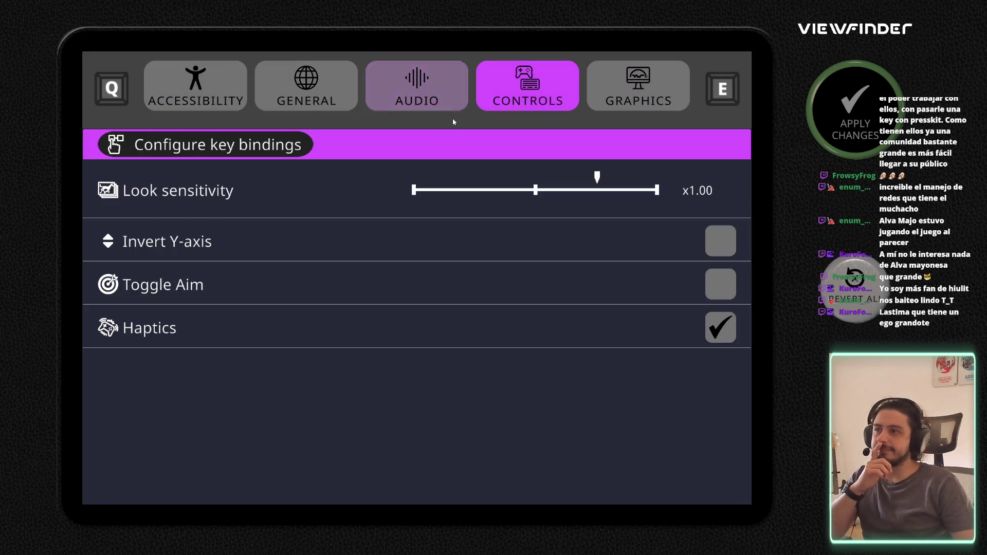
pyautogui.press('q')
pyautogui.press('q')
pyautogui.press('q')
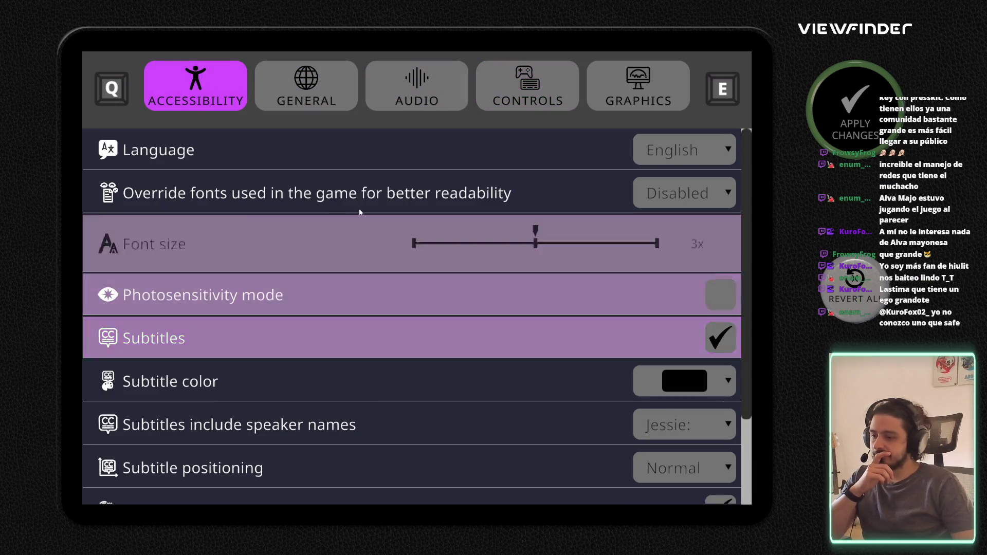
pyautogui.click(329, 103)
pyautogui.click(449, 107)
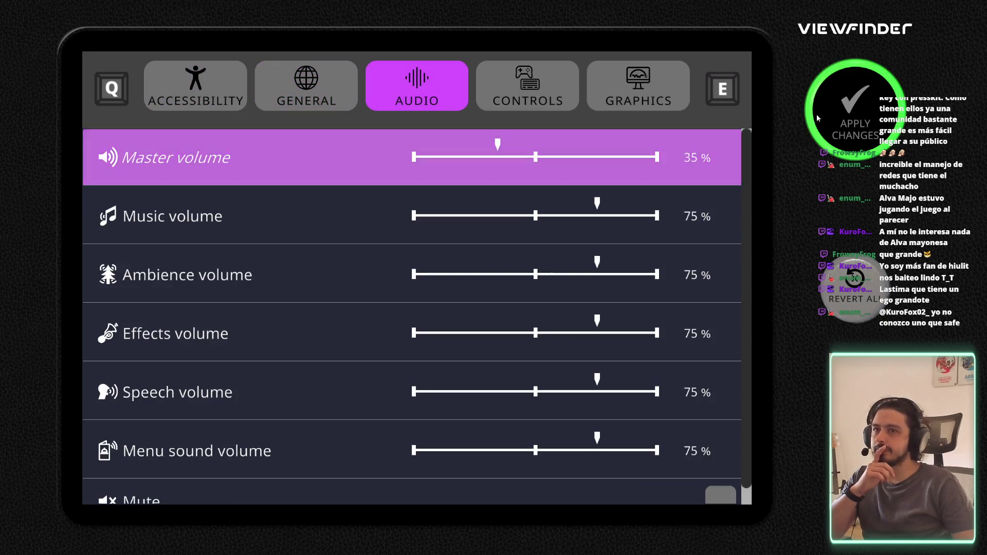
pyautogui.press('Escape')
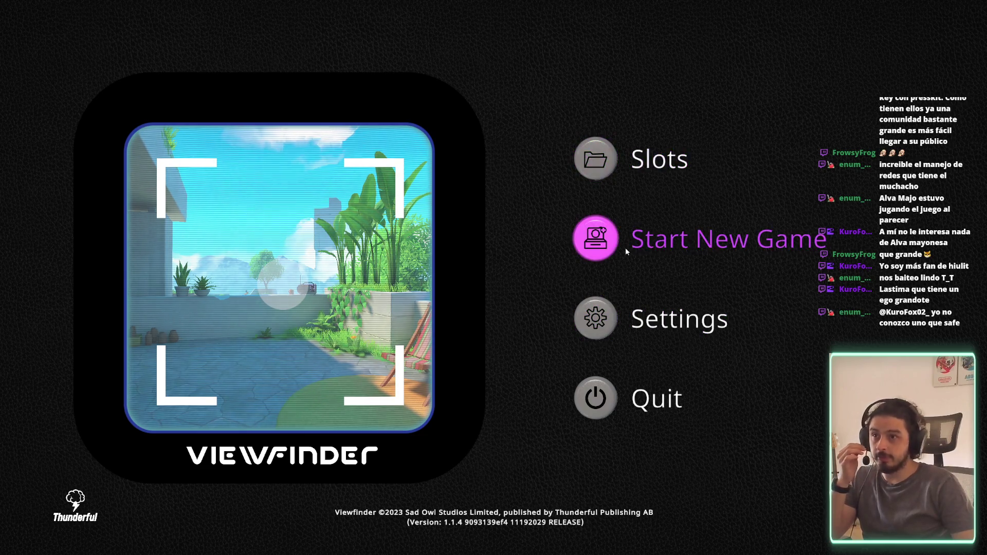
pyautogui.click(678, 247)
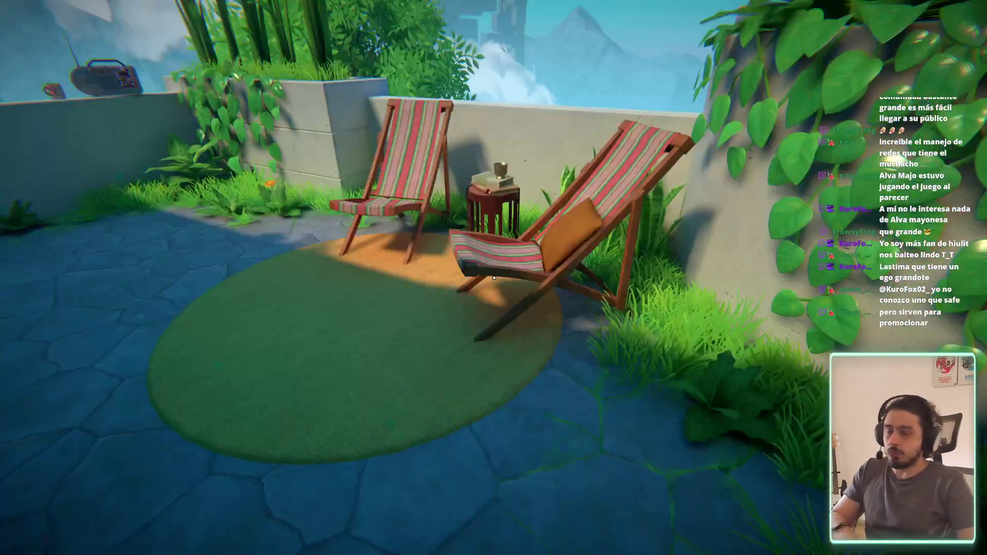
# Step: Pause the game, look over the Controls settings, and resume play
pyautogui.press('Escape')
pyautogui.click(440, 264)
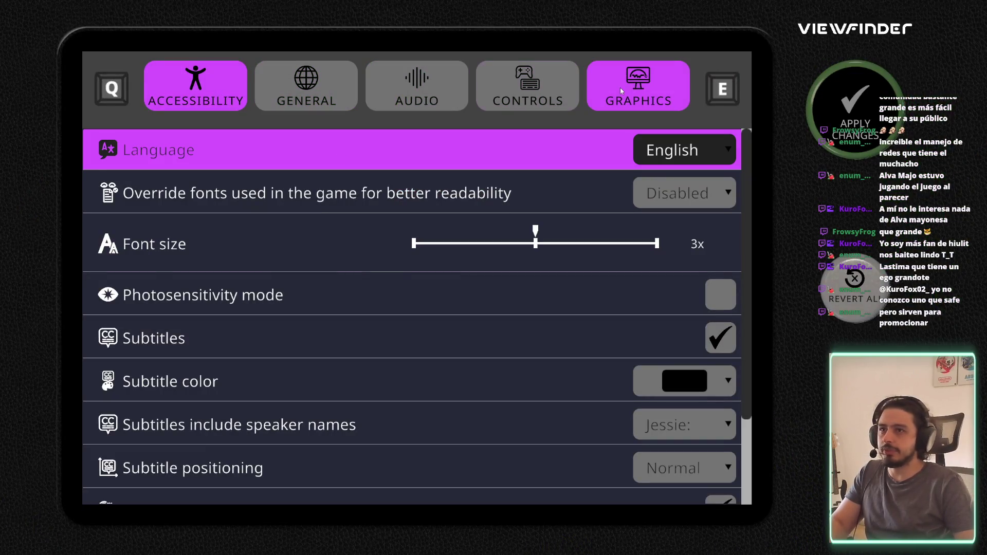
pyautogui.click(620, 87)
pyautogui.click(532, 85)
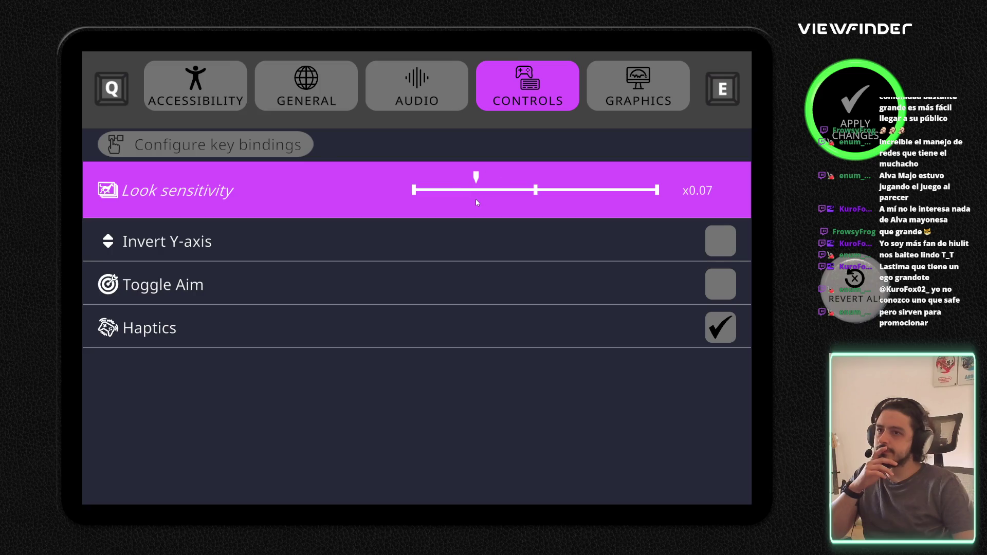
pyautogui.click(838, 110)
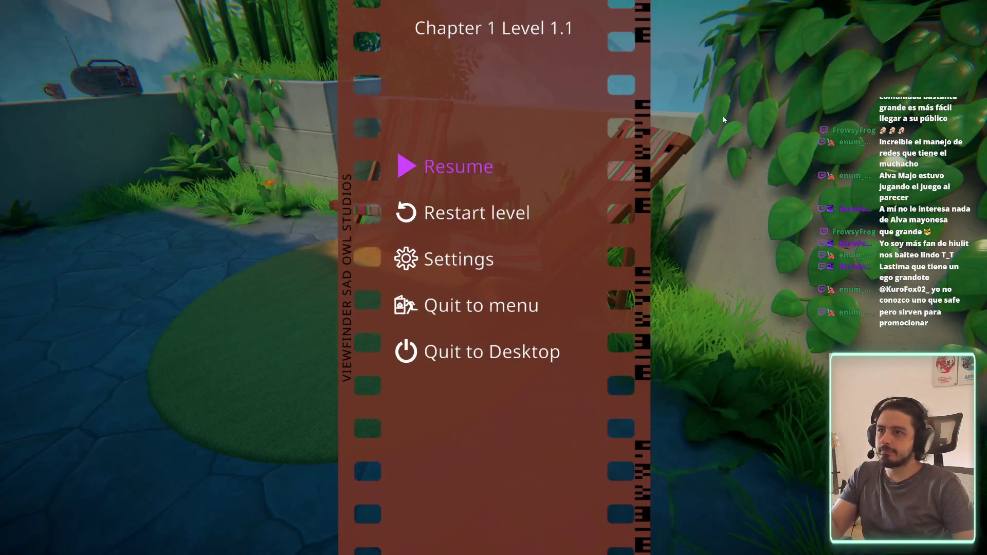
pyautogui.press('Escape')
pyautogui.press('Escape')
# Step: Raise look sensitivity from x0.07 to x0.21 and apply the change
pyautogui.click(452, 258)
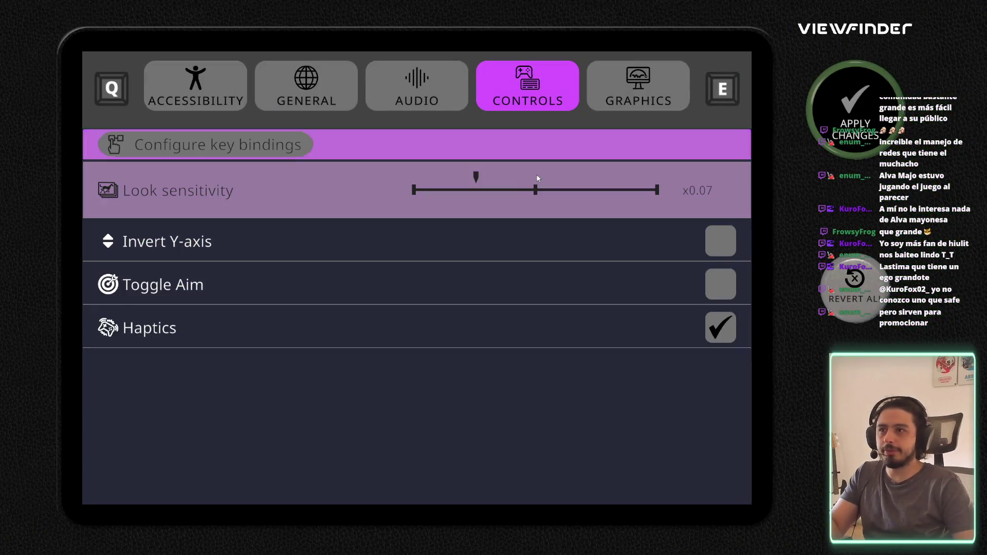
pyautogui.moveTo(474, 177); pyautogui.dragTo(503, 181)
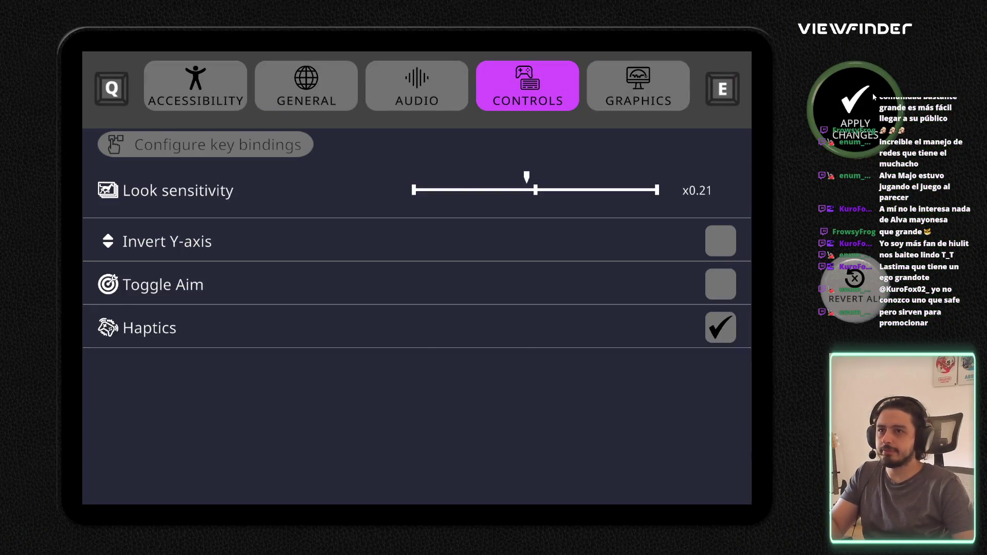
pyautogui.click(848, 108)
pyautogui.press('Escape')
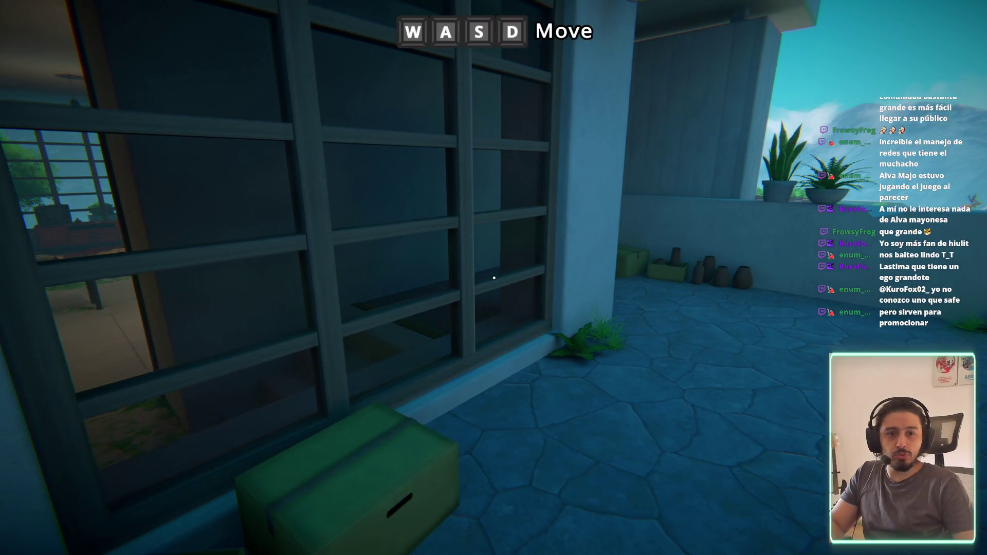
# Step: Quit Viewfinder to the desktop from the pause menu
pyautogui.press('Escape')
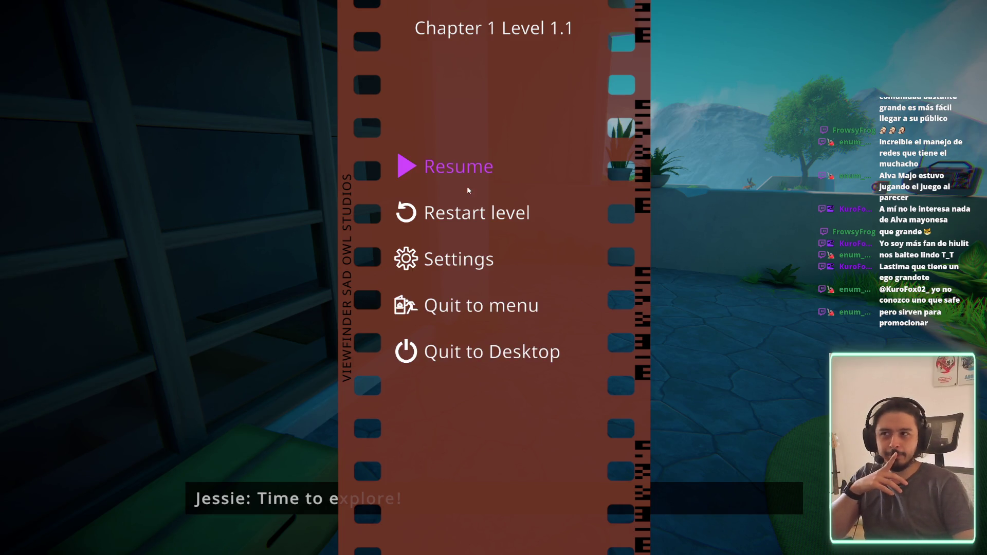
pyautogui.click(452, 355)
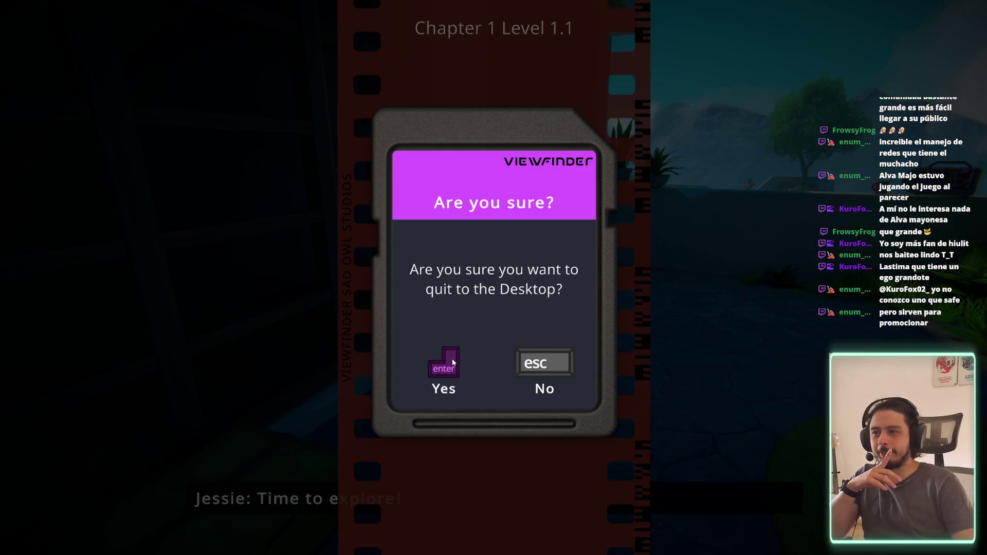
pyautogui.click(439, 357)
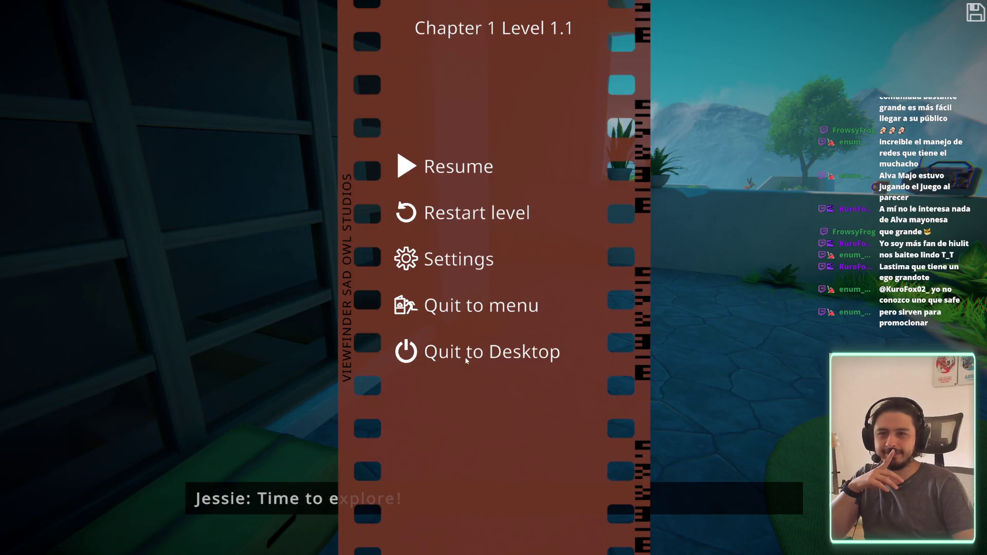